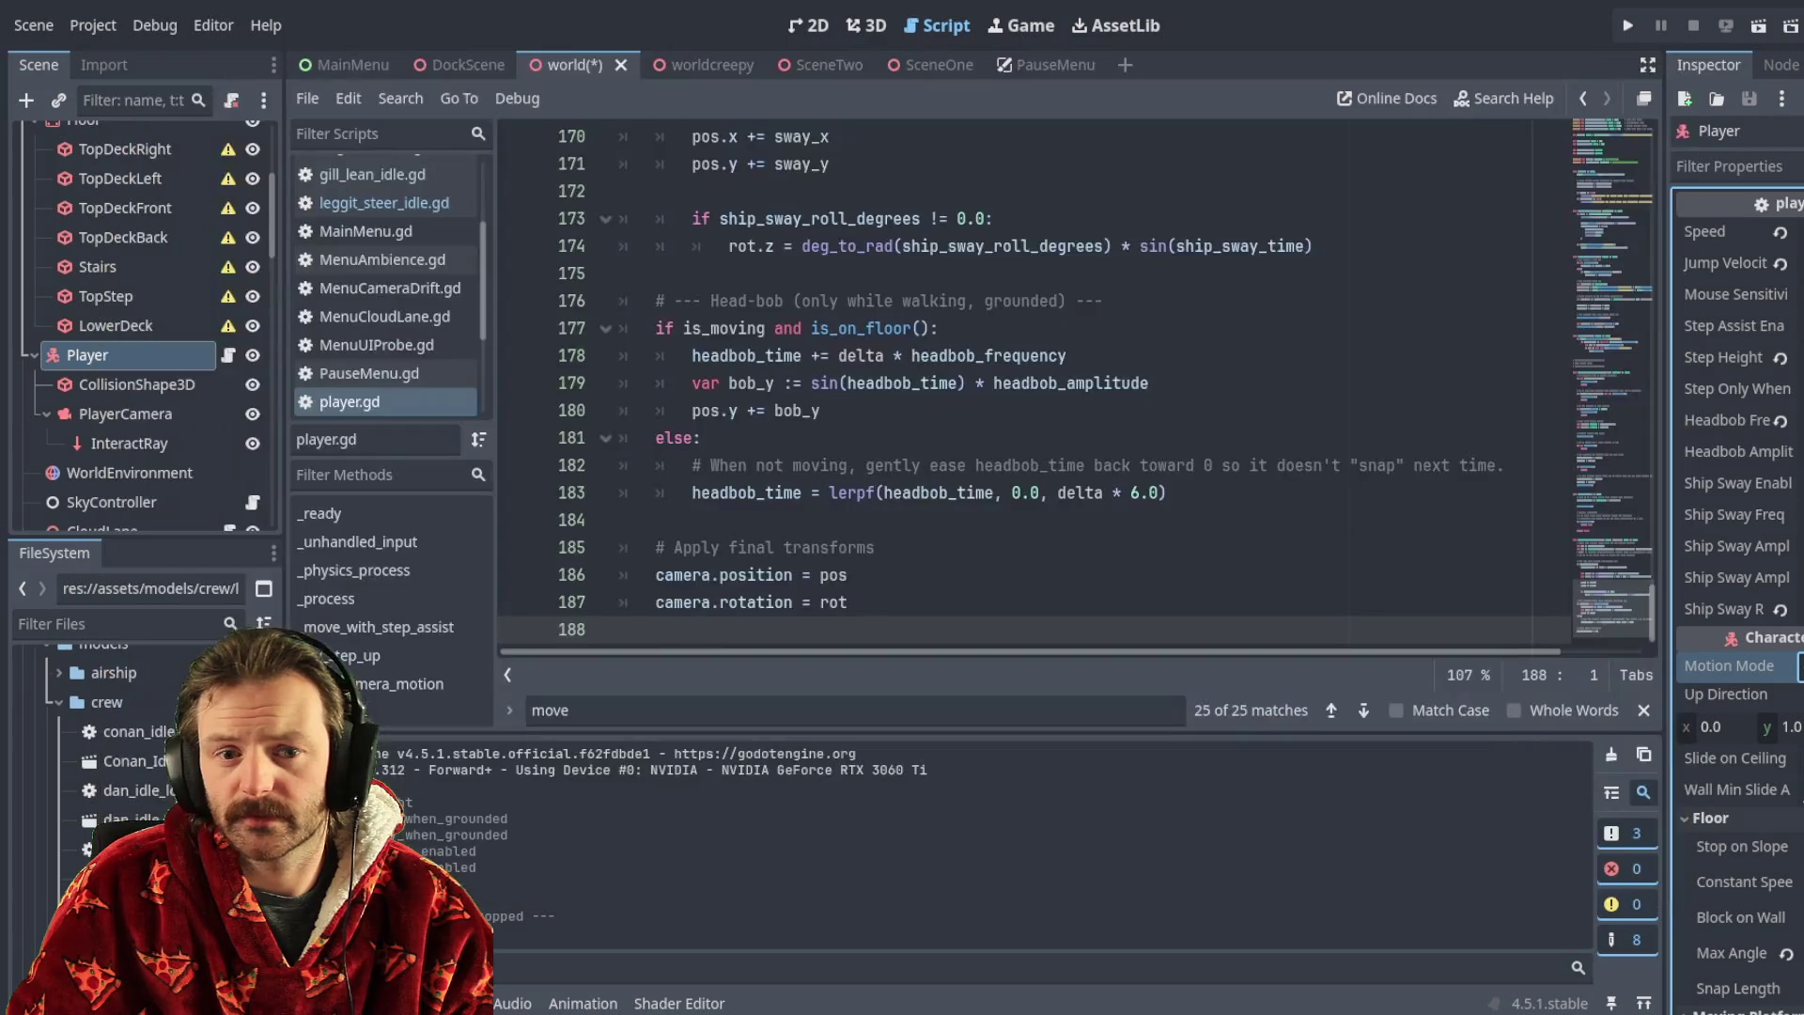
# - Save and run the game, look through its Settings menu, then start a New Voyage
pyautogui.press('F5')
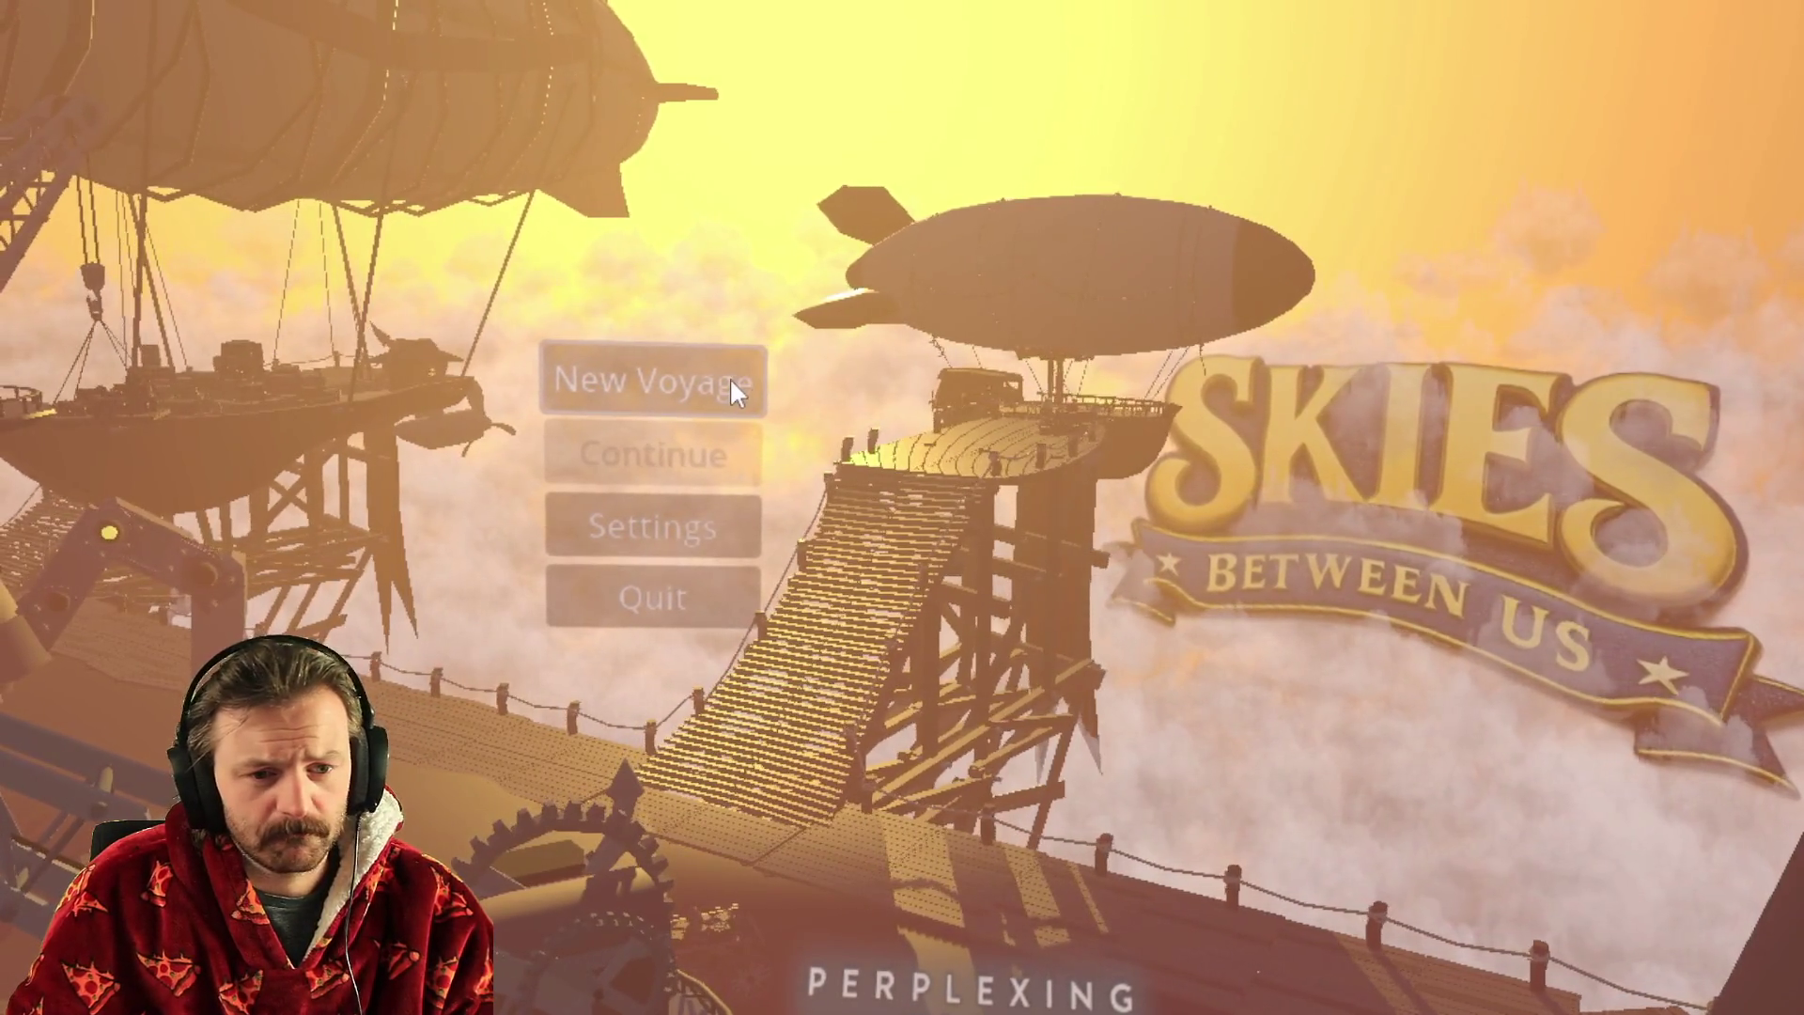
pyautogui.click(701, 515)
pyautogui.moveTo(968, 425); pyautogui.dragTo(954, 725)
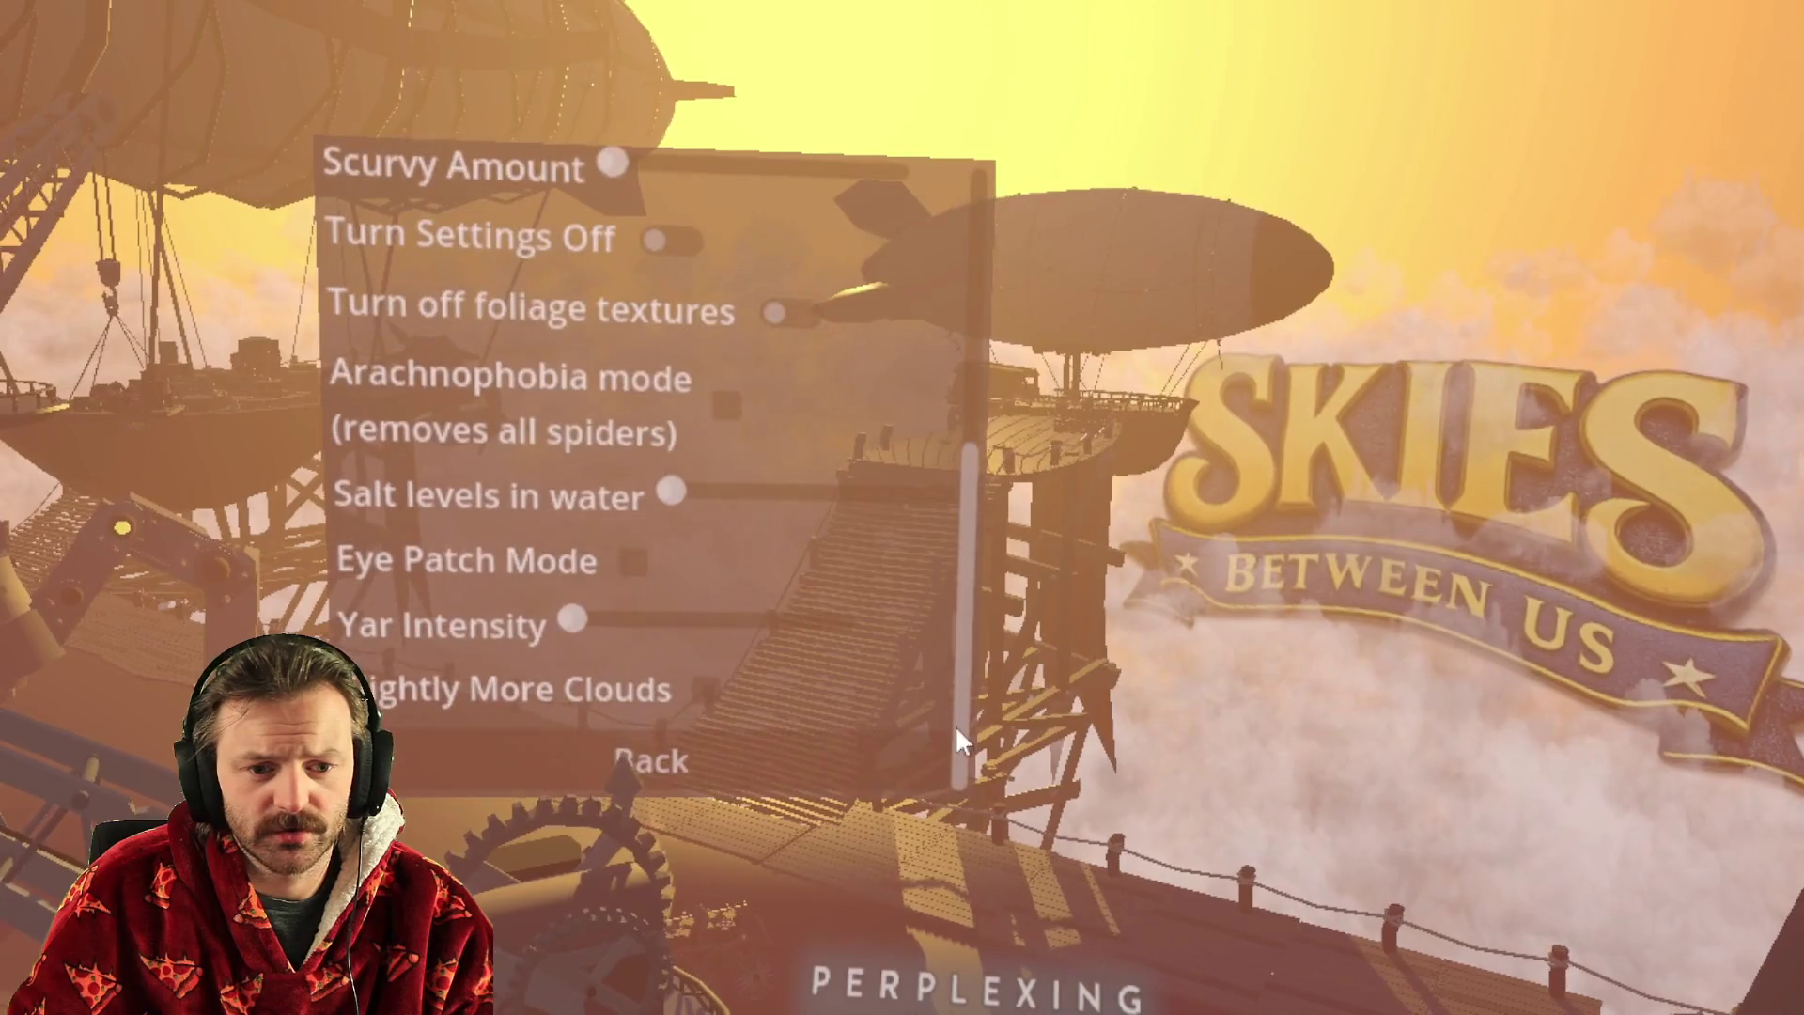
pyautogui.click(750, 764)
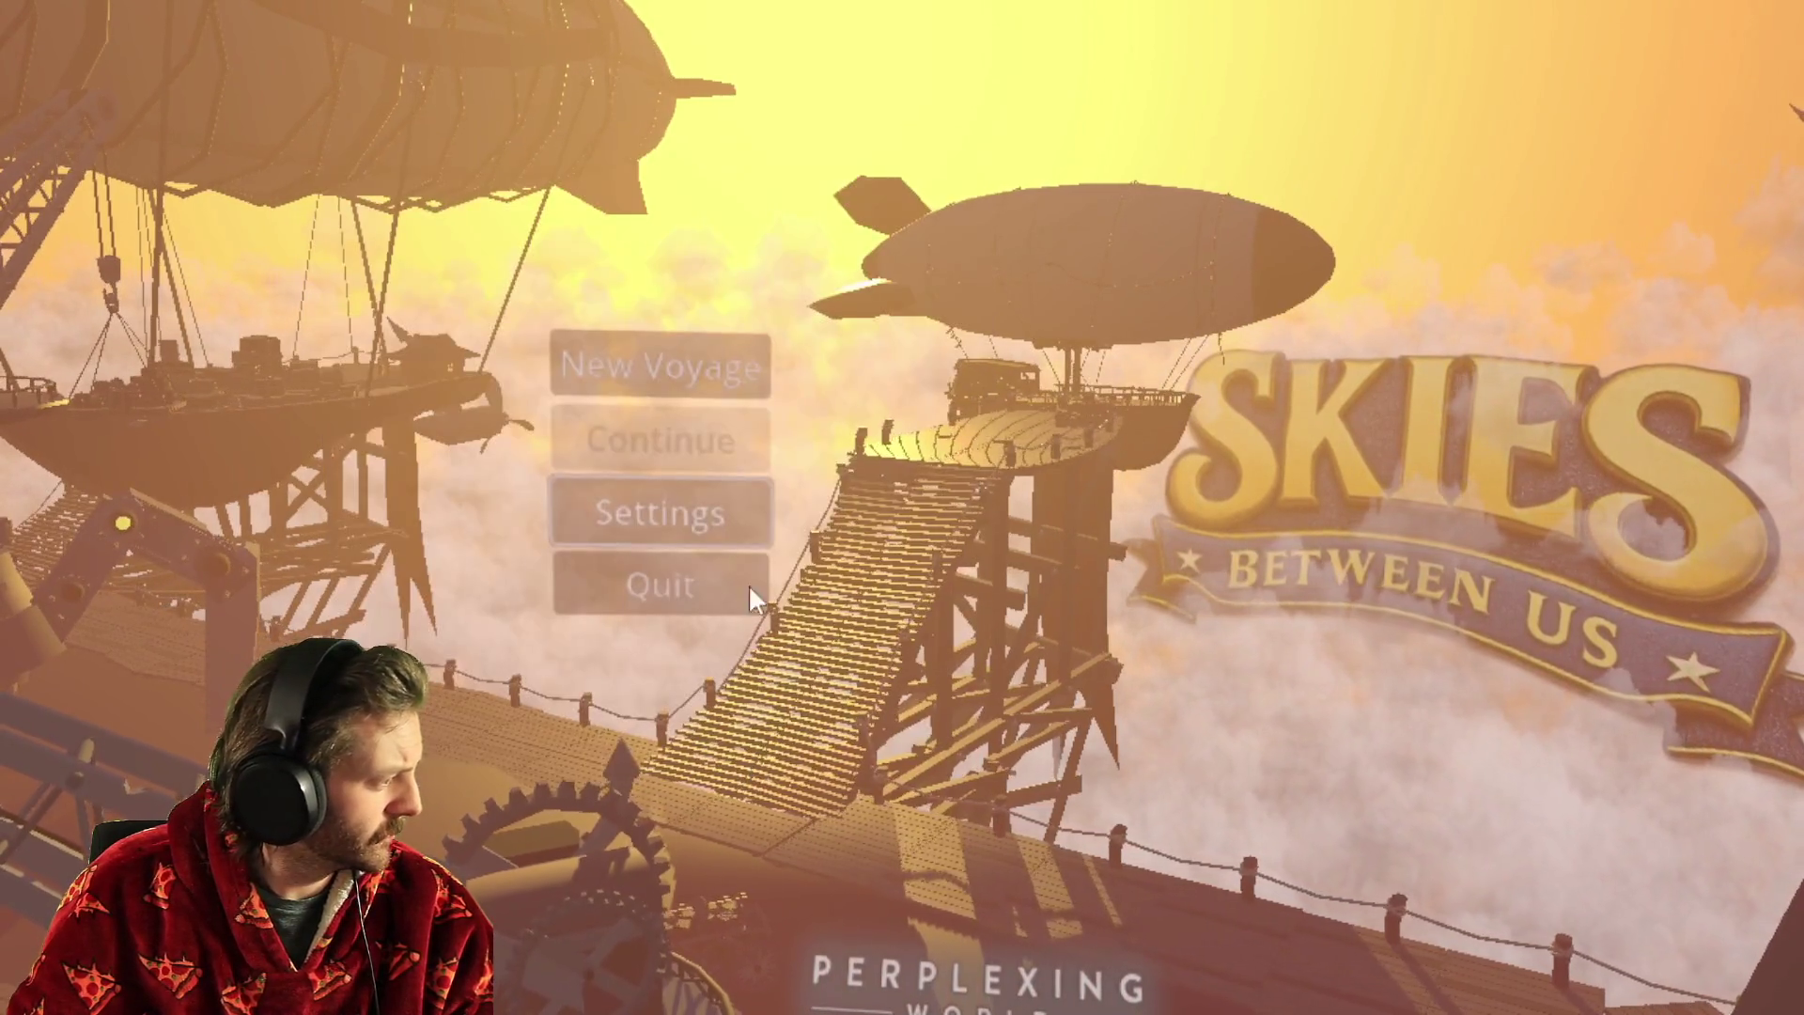
pyautogui.click(613, 358)
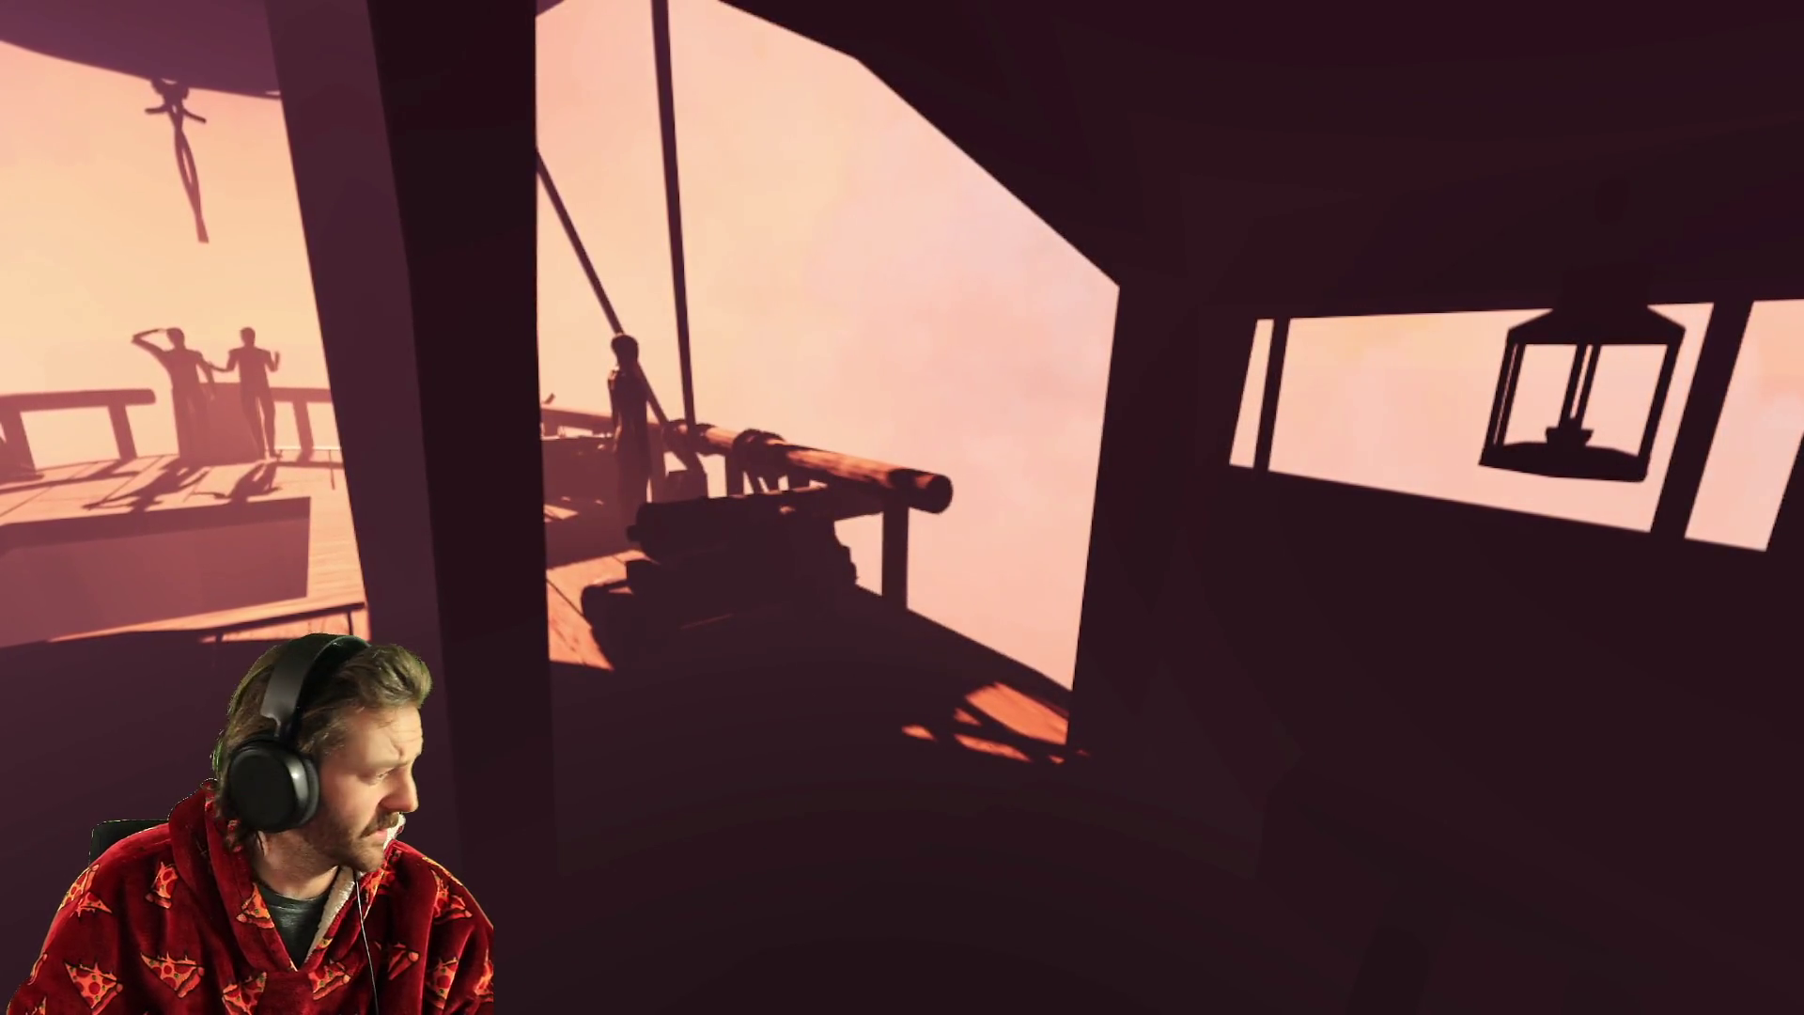
# - Walk the deck to the crew at the bow, then through the cabin doorway and down the hatch
pyautogui.press('w')
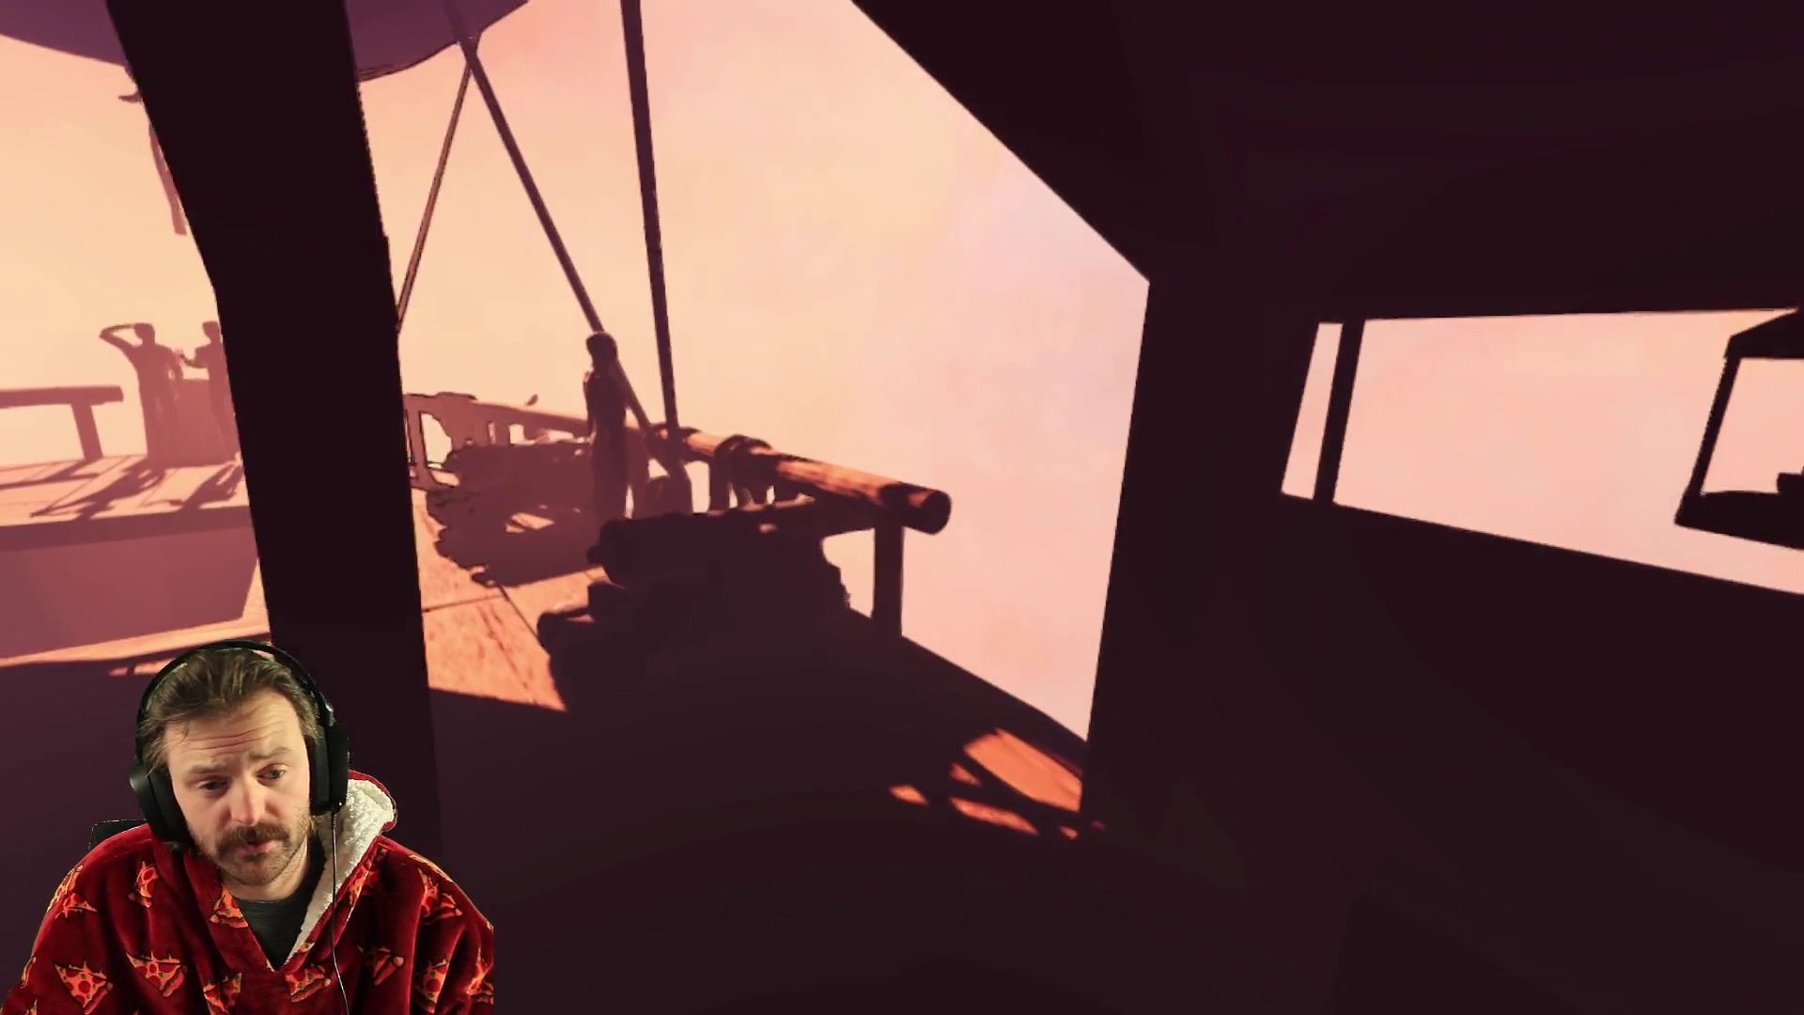
pyautogui.press('w')
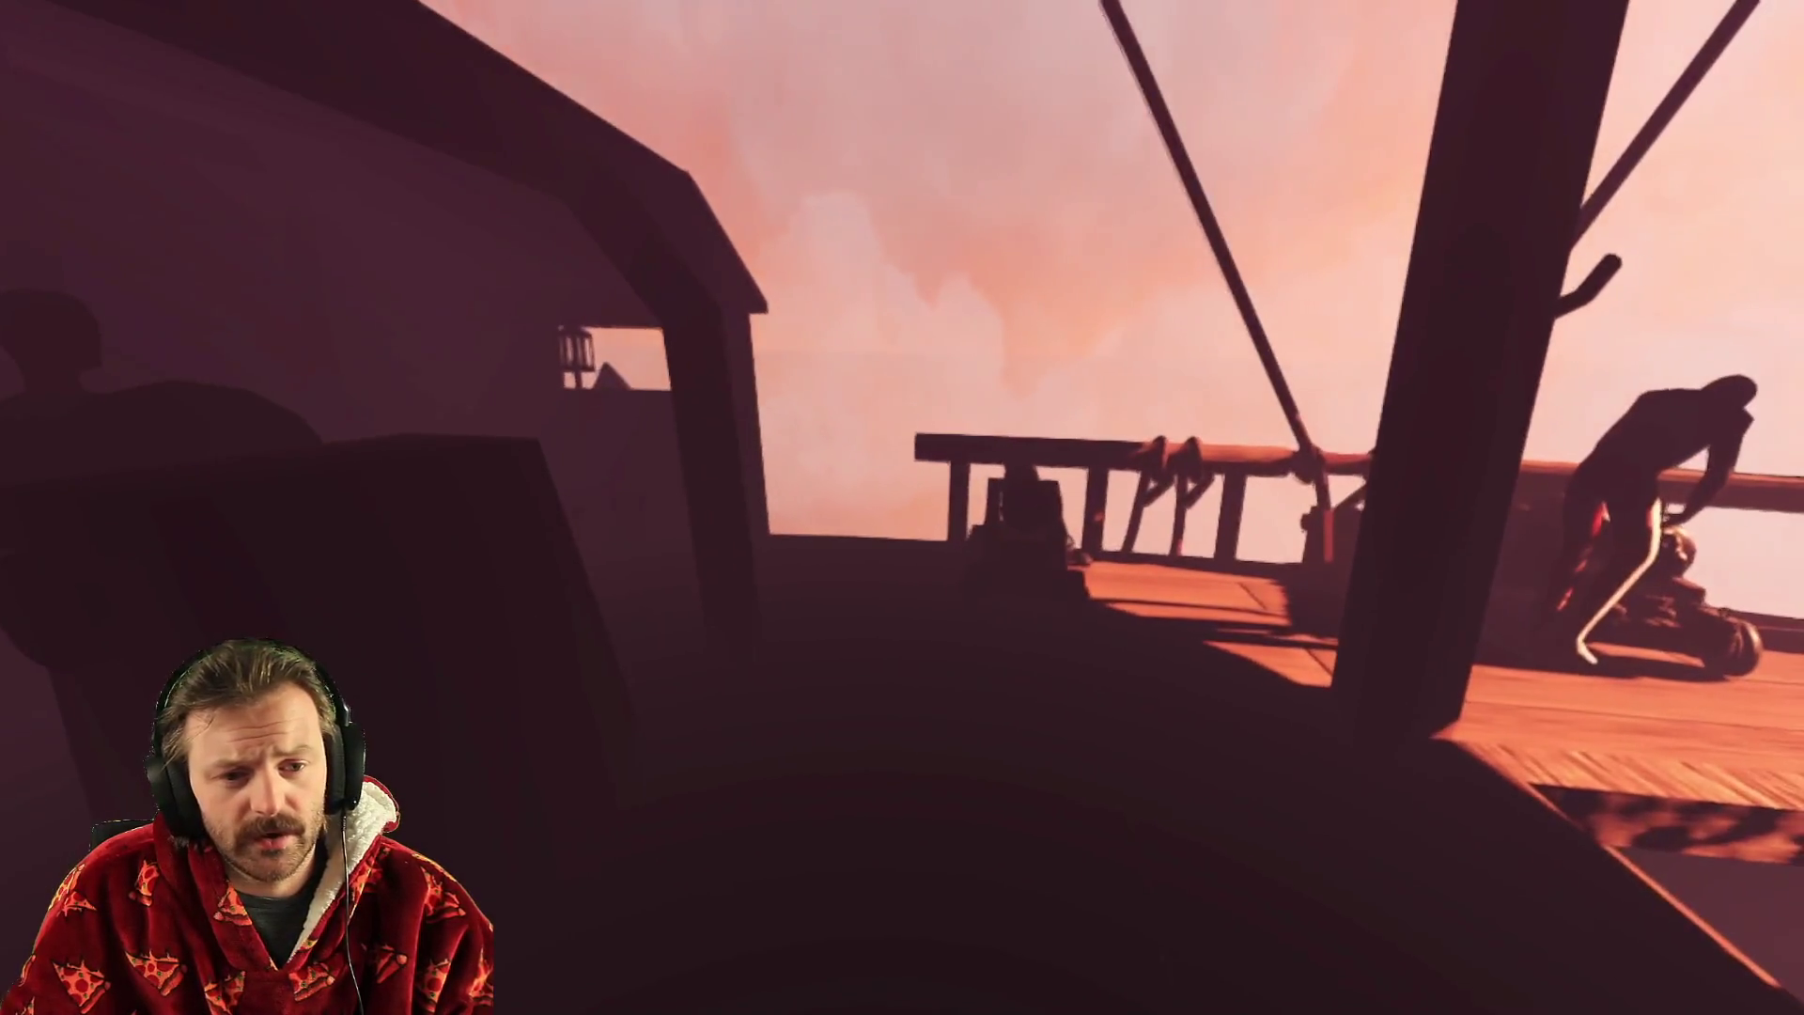
pyautogui.press('w')
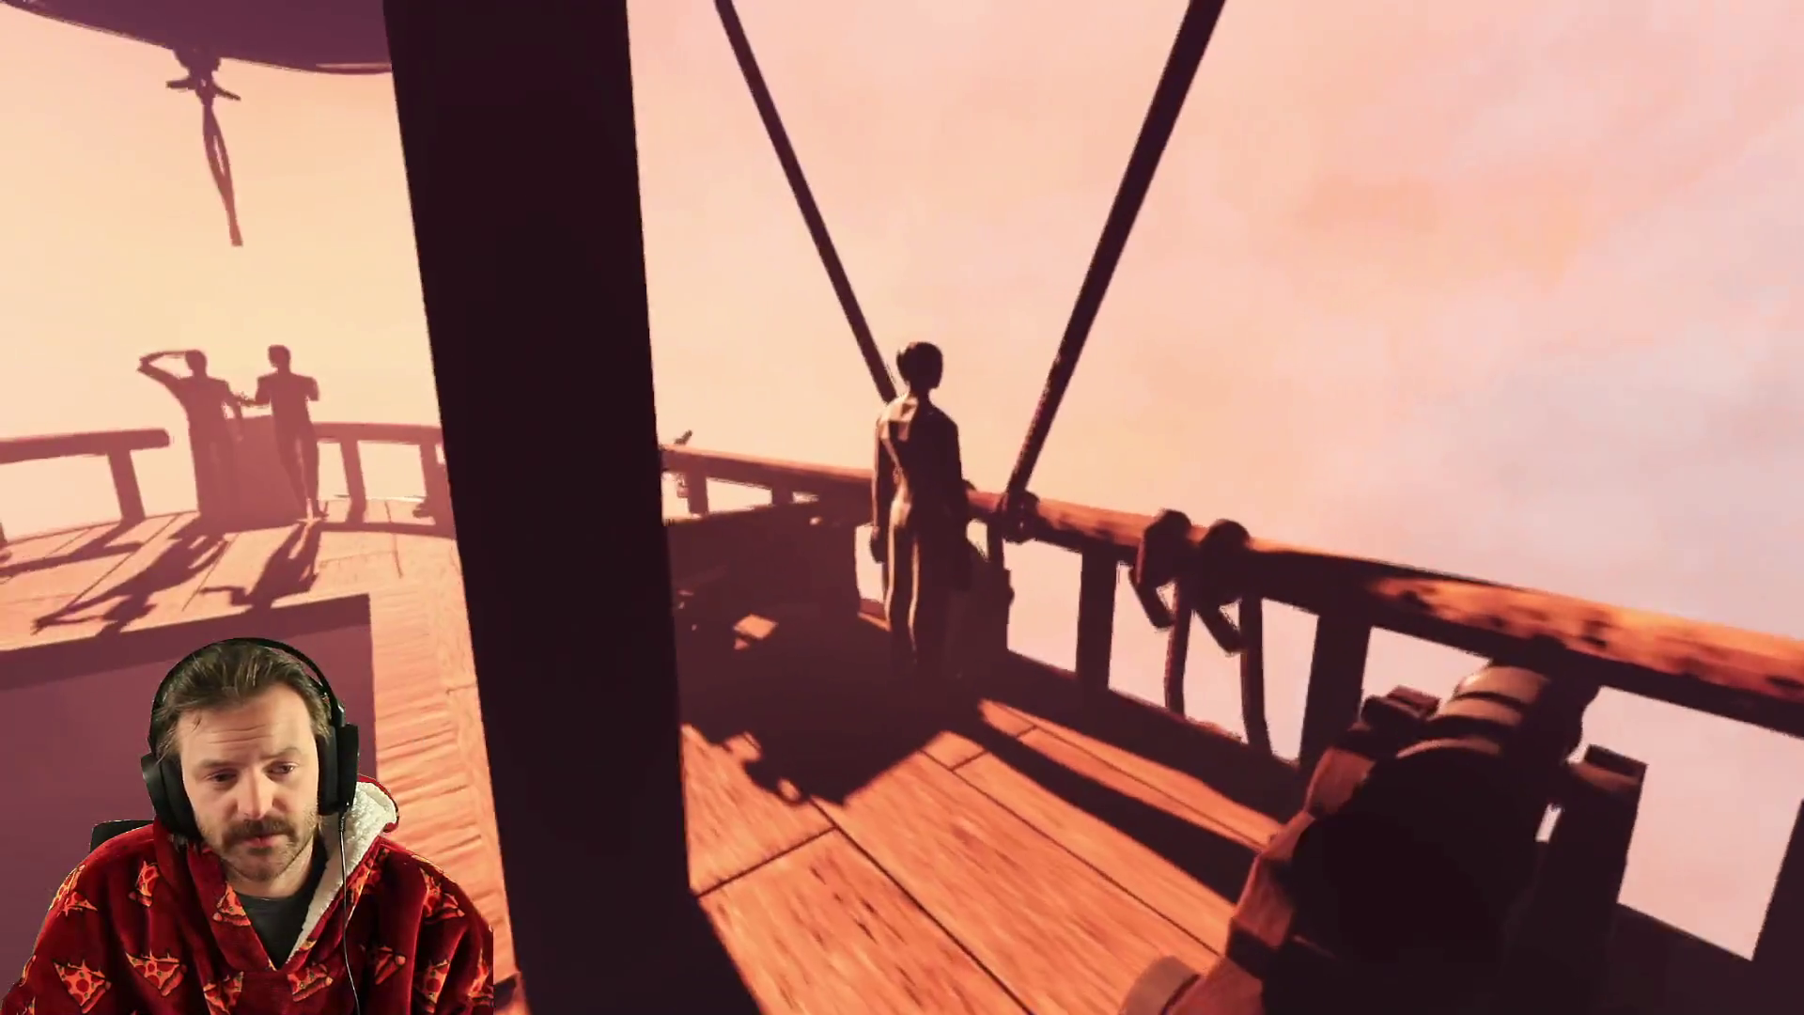
pyautogui.press('w')
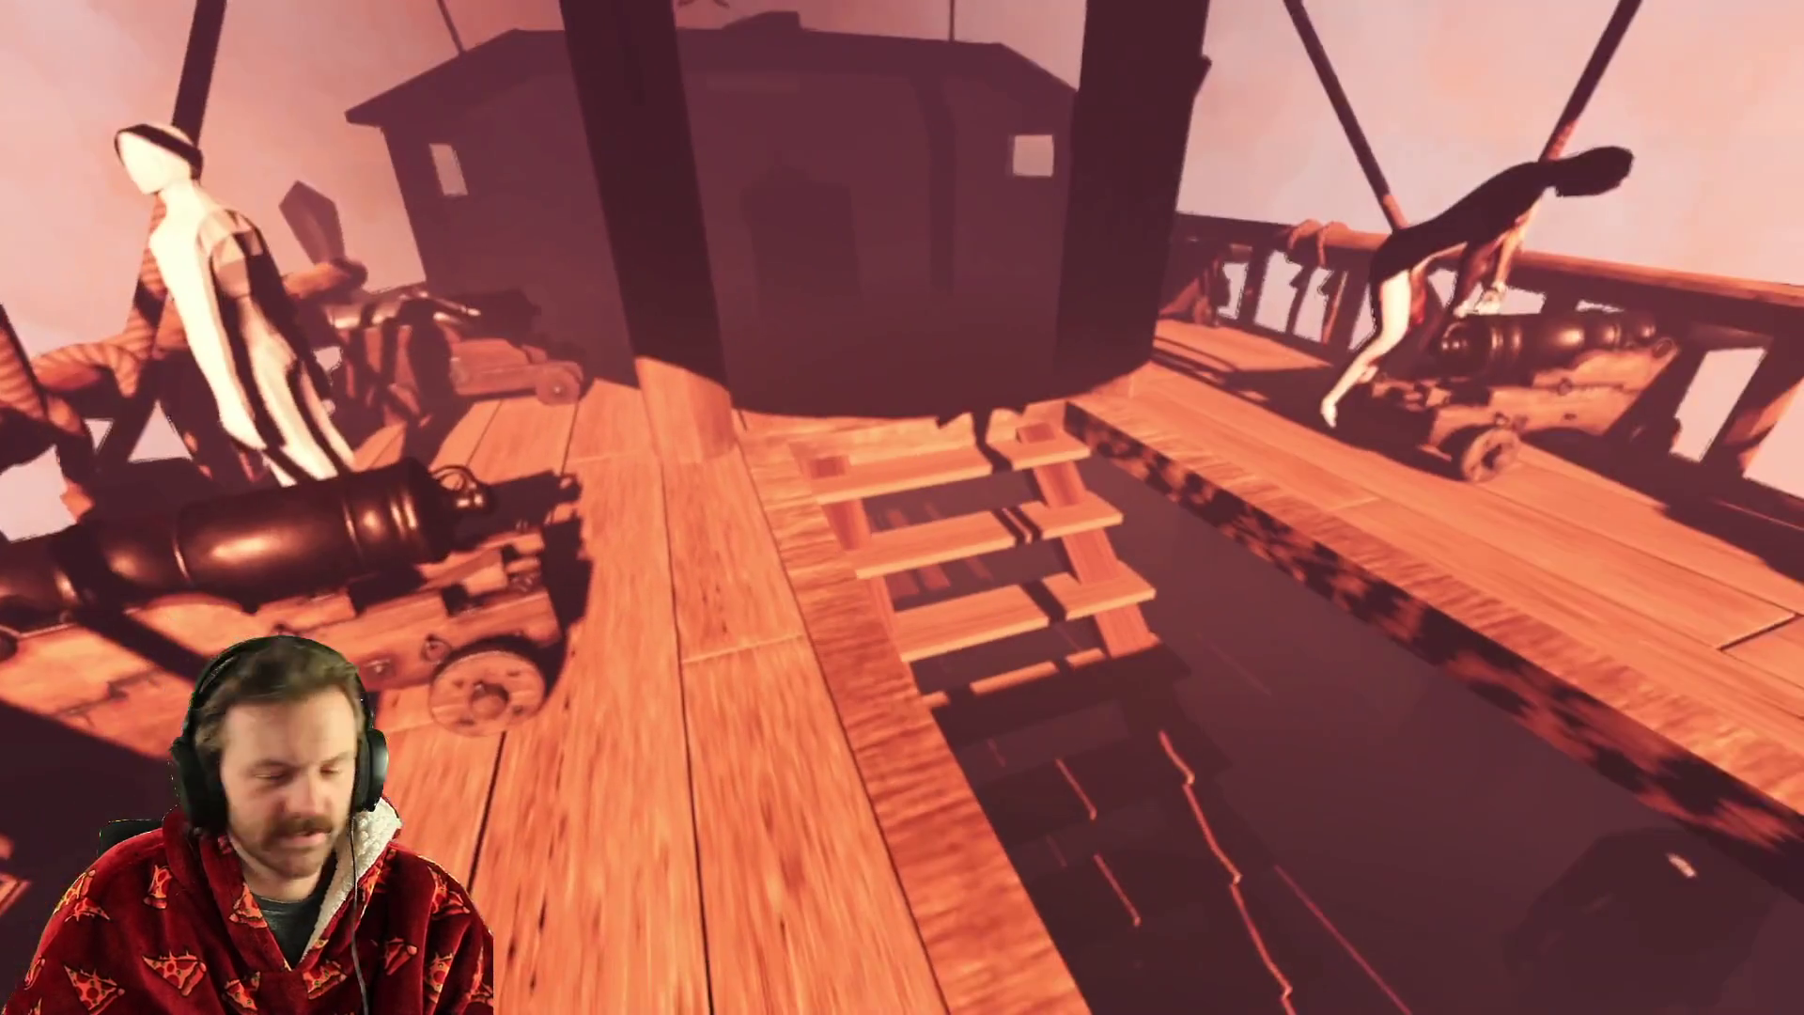
pyautogui.press('w')
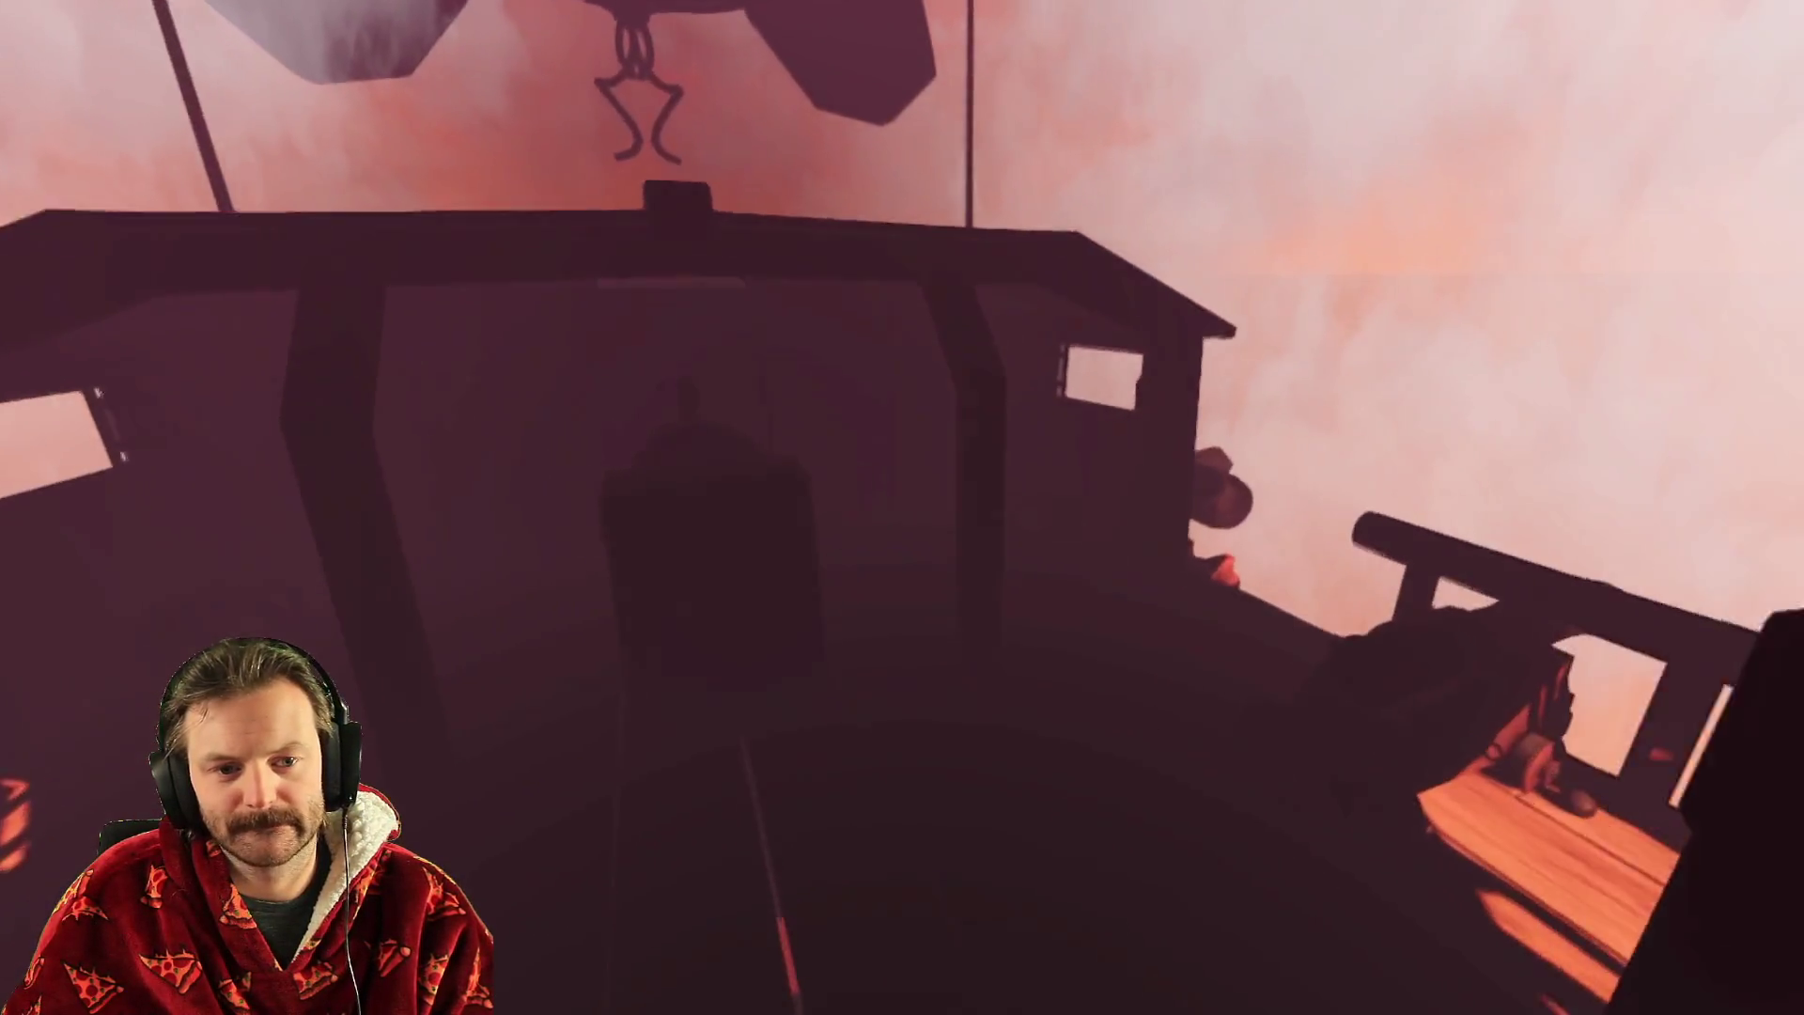
pyautogui.press('w')
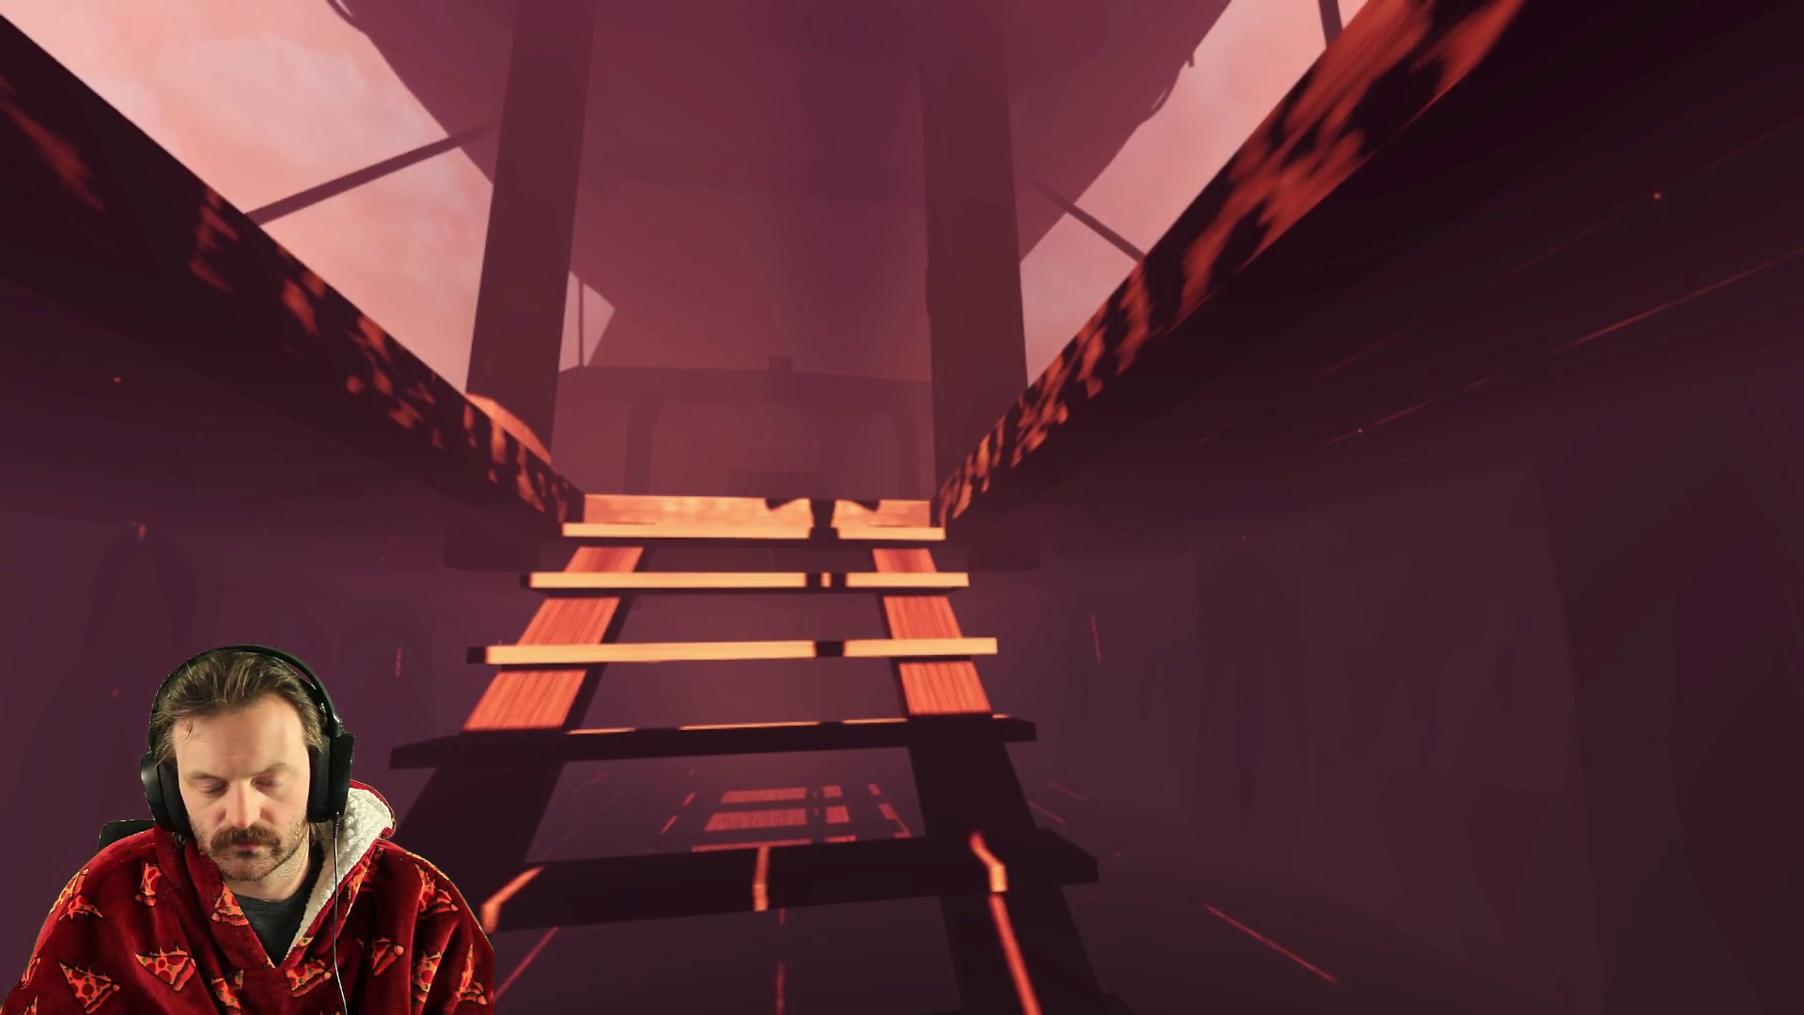
# - Climb the stairs, walk through the cabin doorway toward the ladder planks, then stop the game (F8)
pyautogui.press('w')
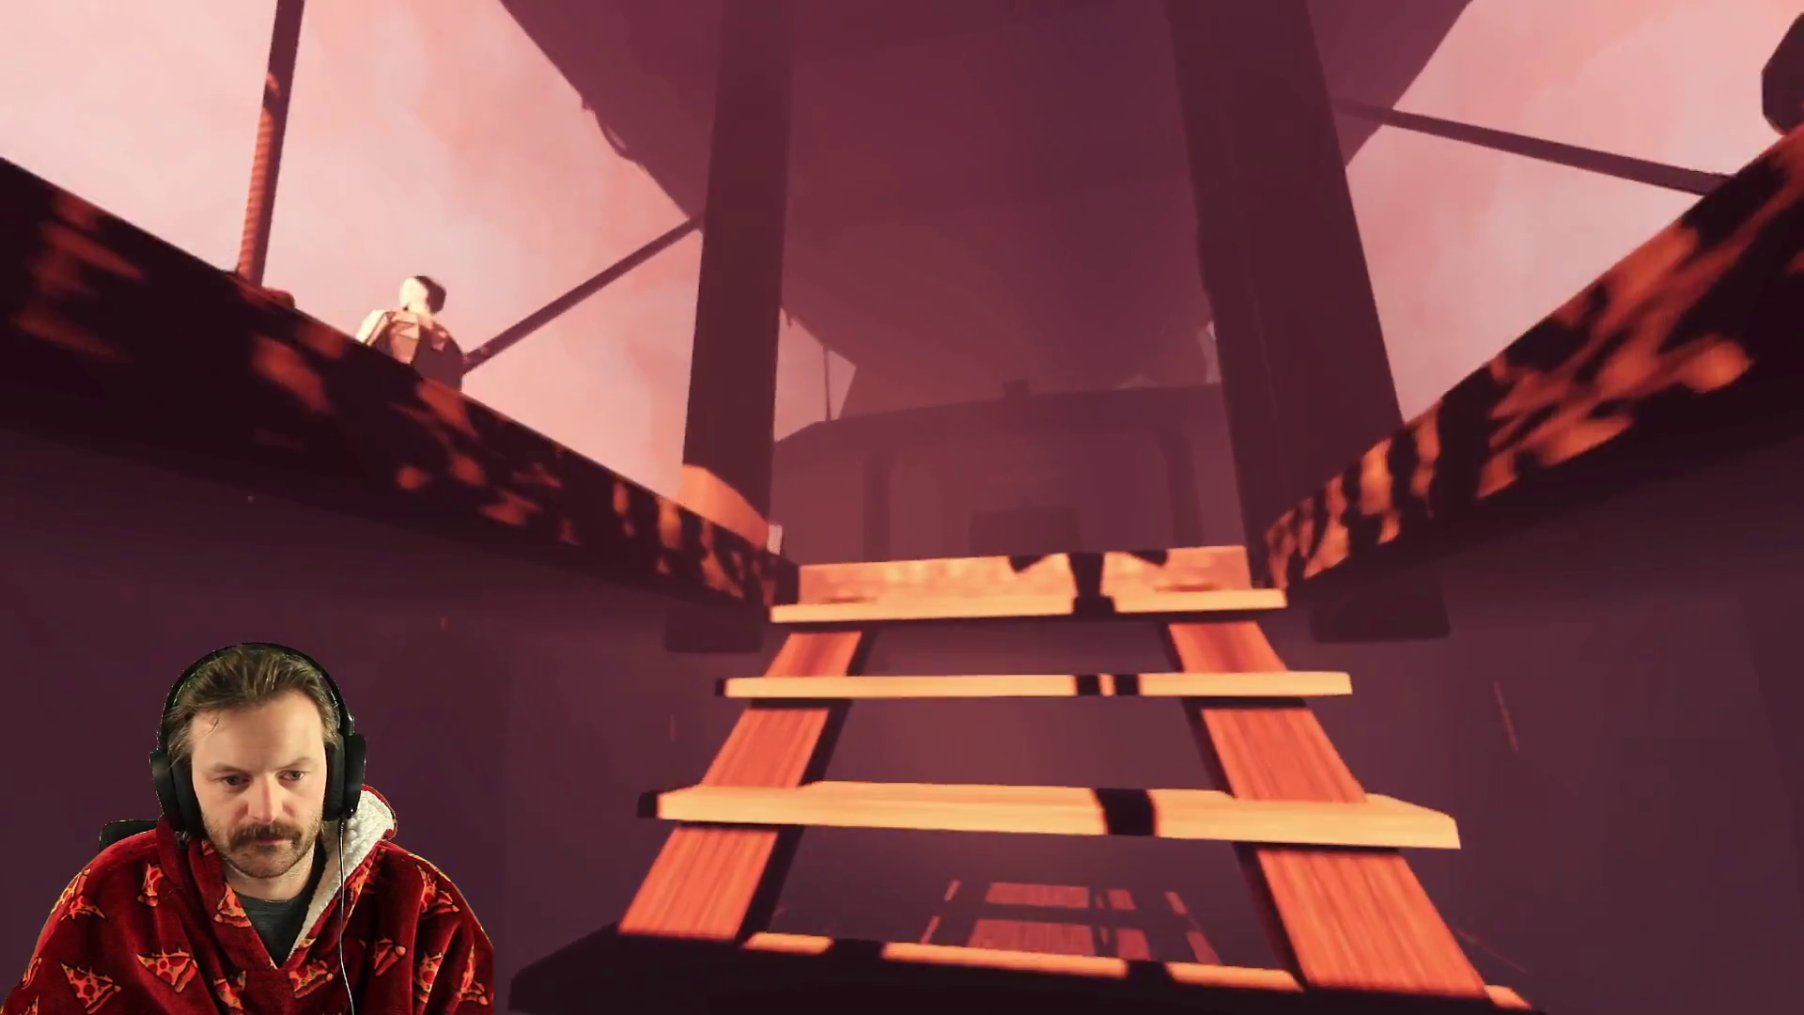
pyautogui.press('w')
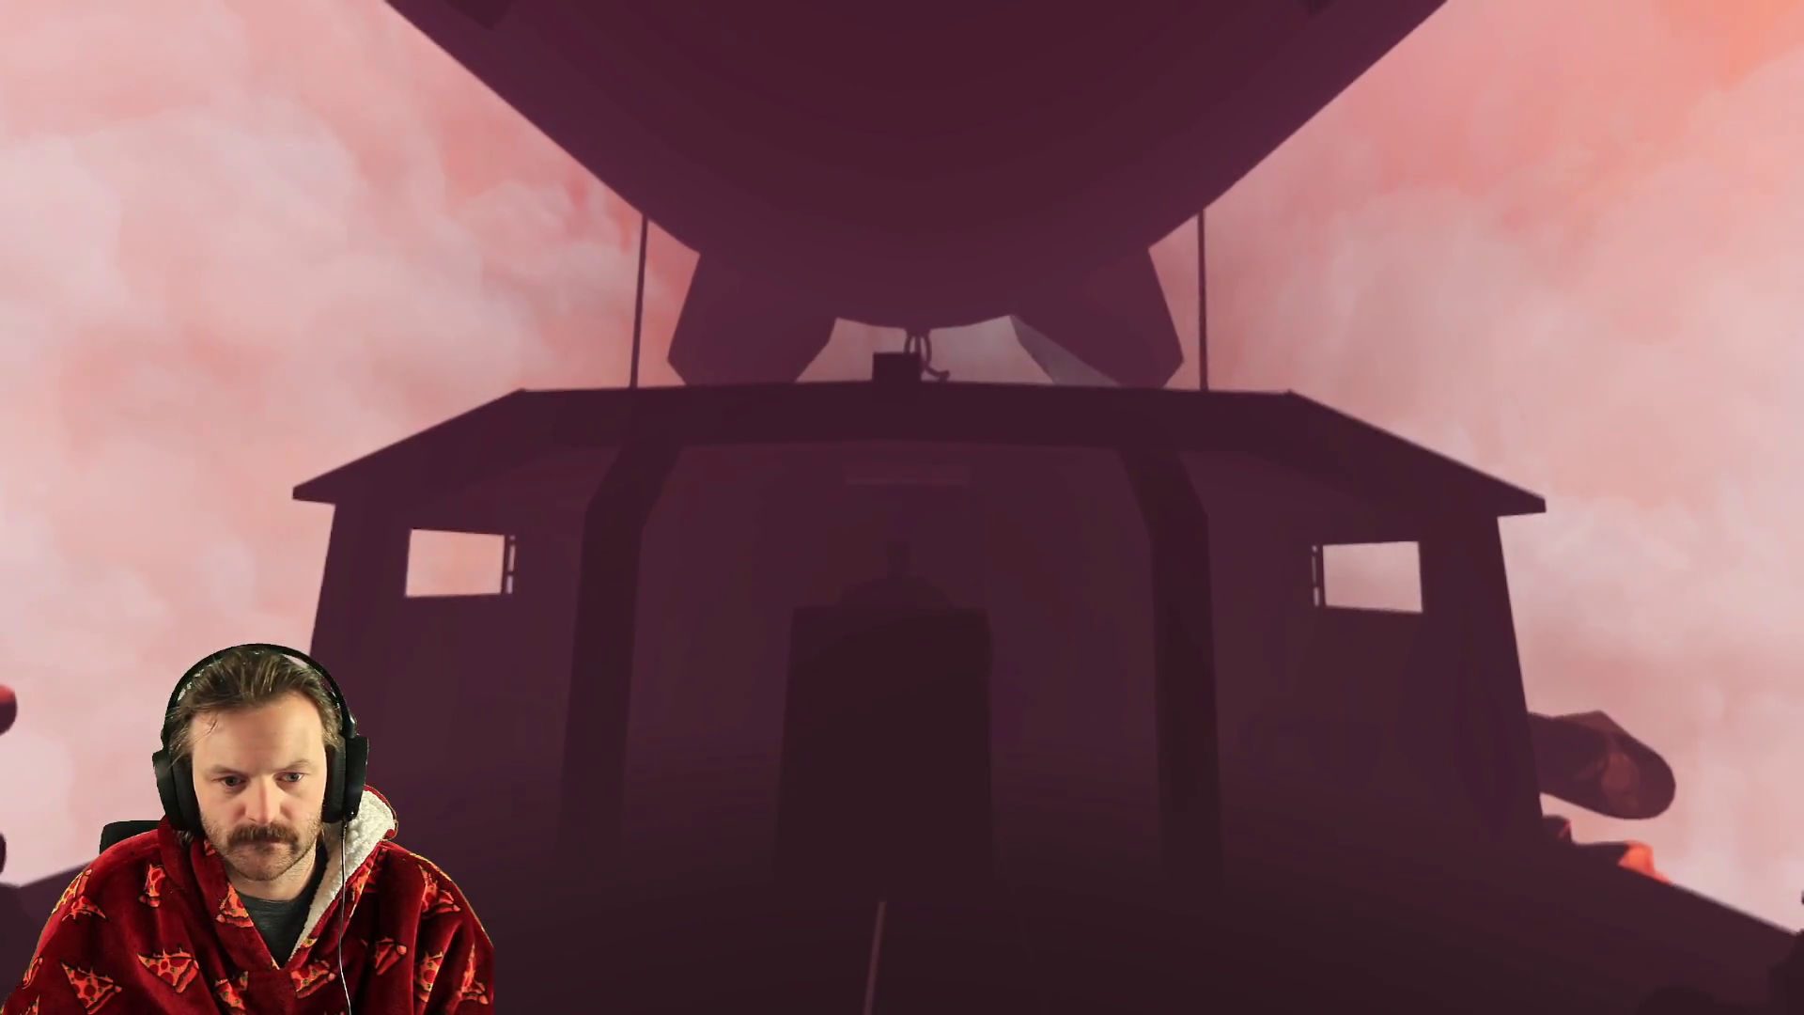
pyautogui.press('w')
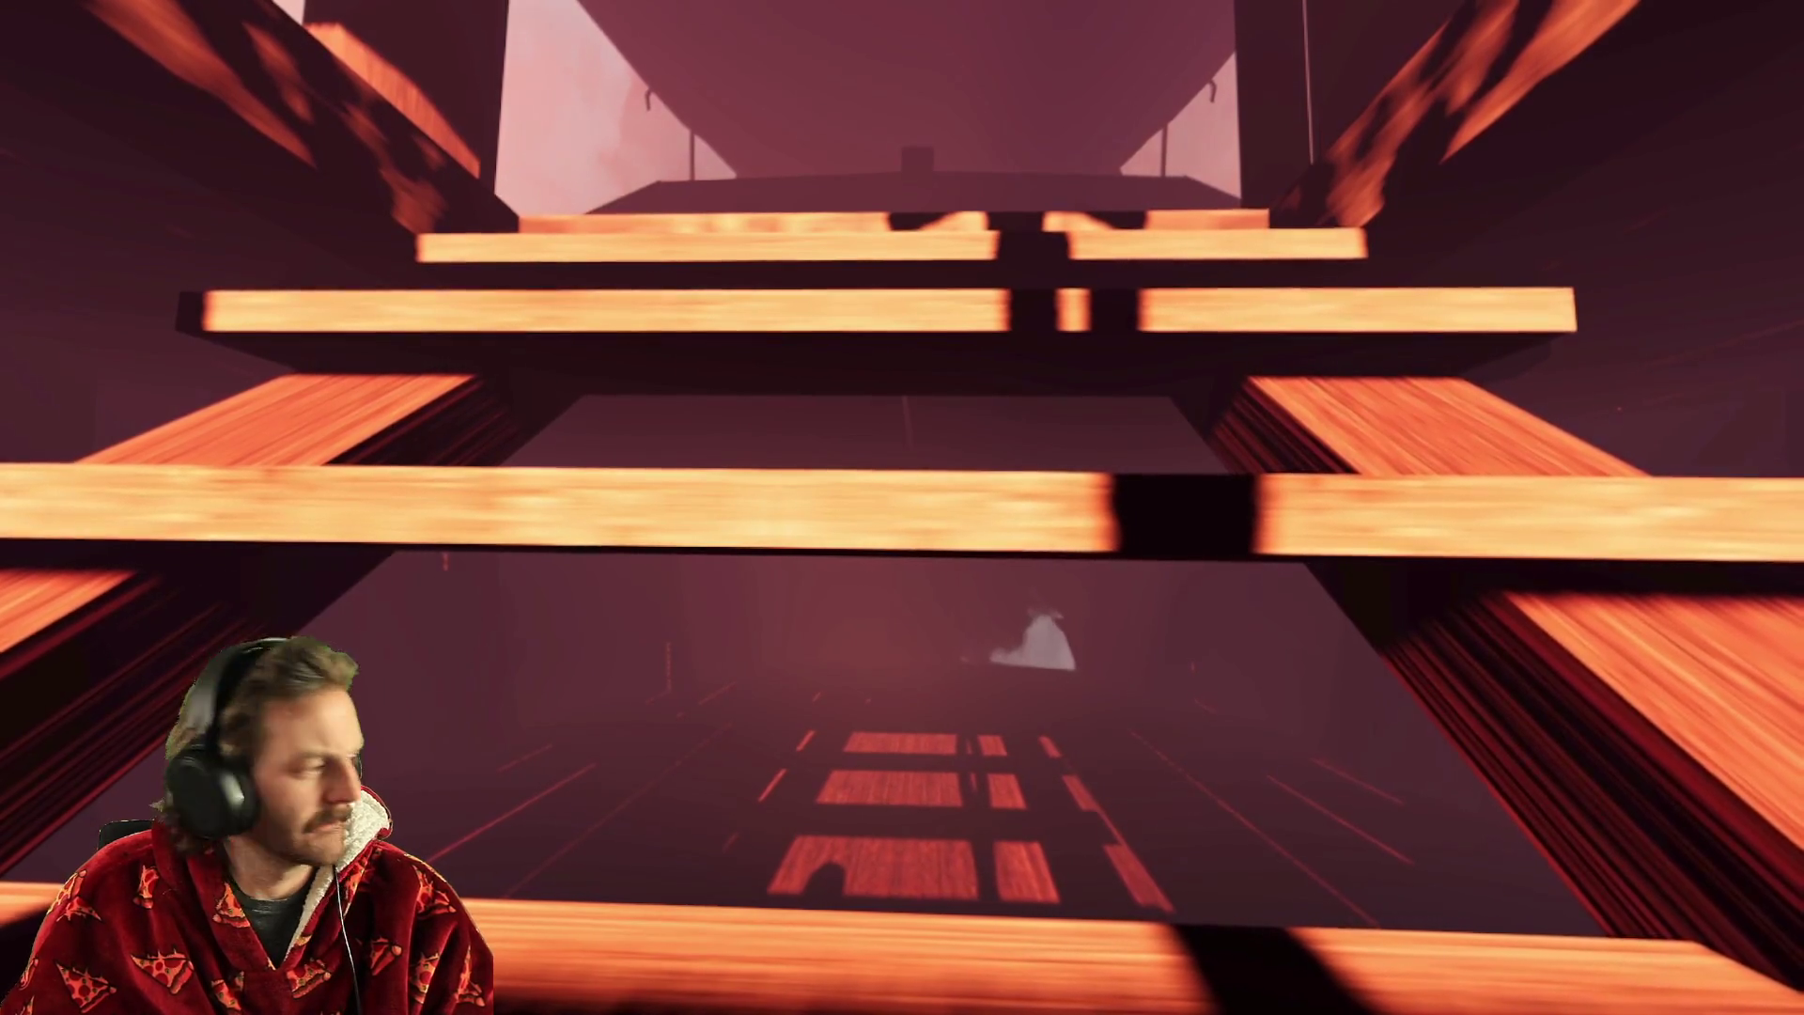
pyautogui.press('F8')
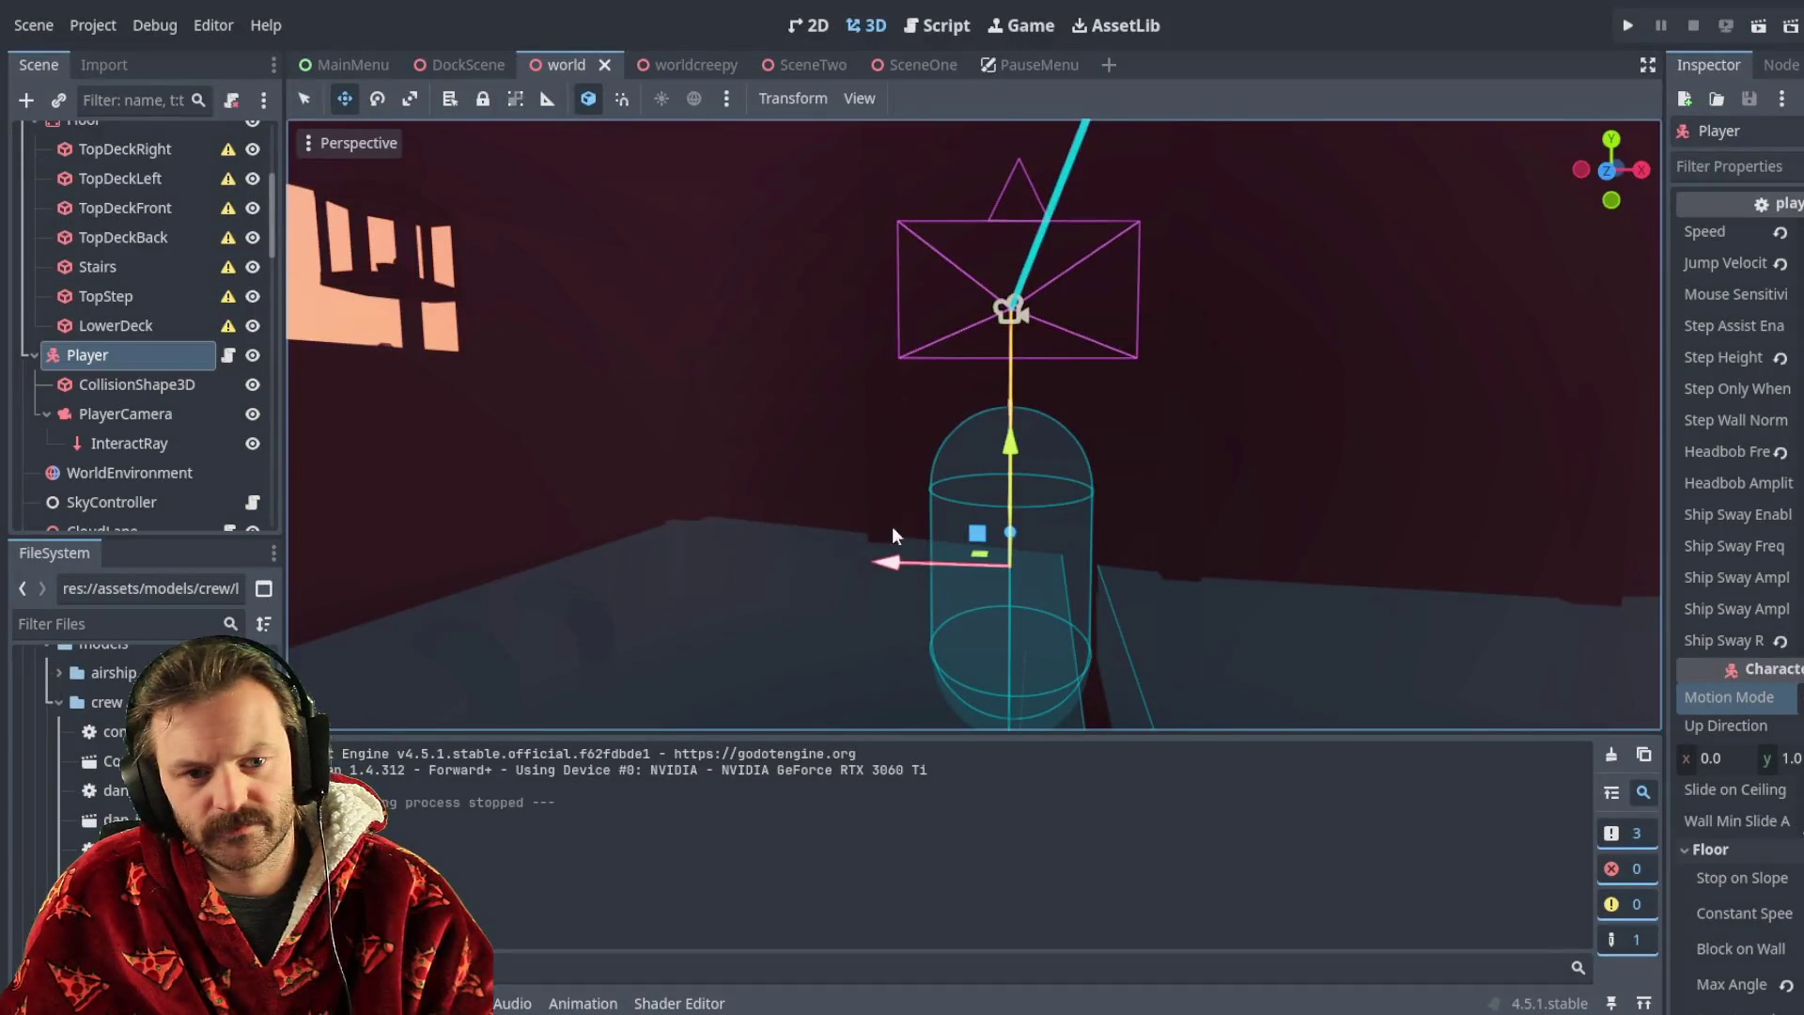
# - Extend the TopDeckBack collision box toward the stairs to about 0.51 in Z
pyautogui.moveTo(950, 466)
pyautogui.mouseDown(button='right')
pyautogui.moveTo(902, 465)
pyautogui.moveTo(878, 437)
pyautogui.mouseUp(button='right')
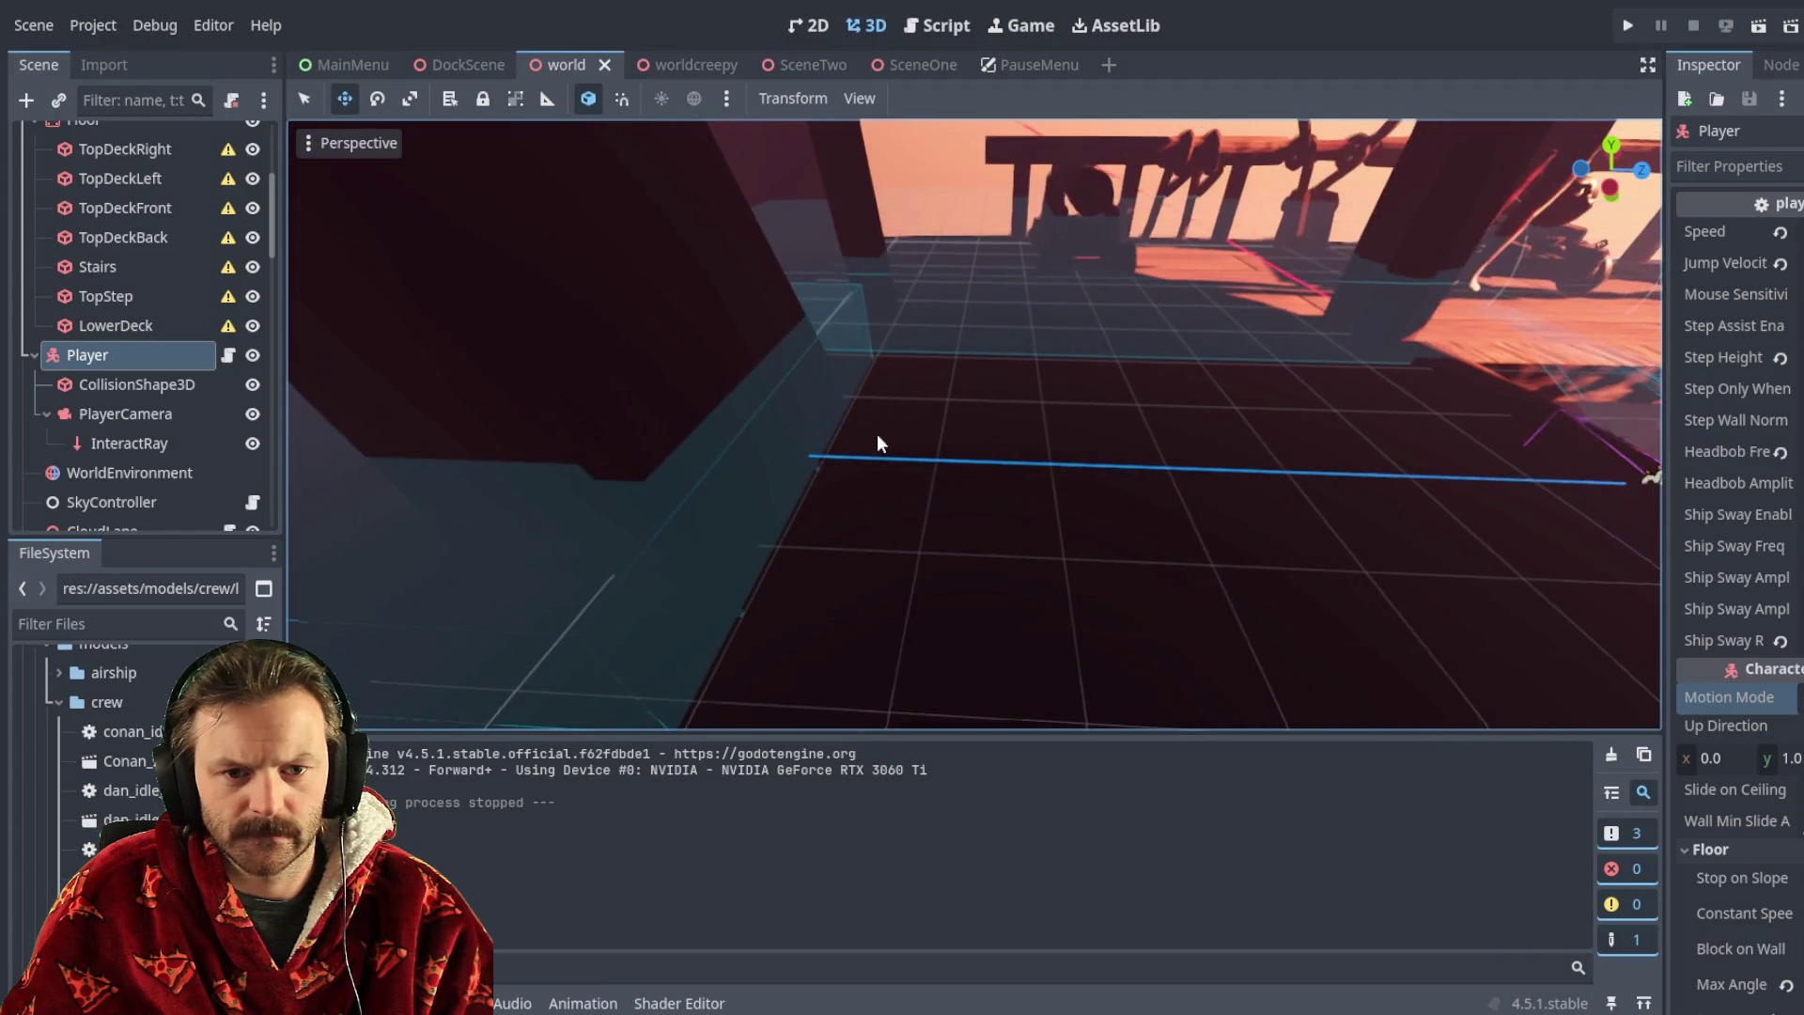
pyautogui.click(723, 508)
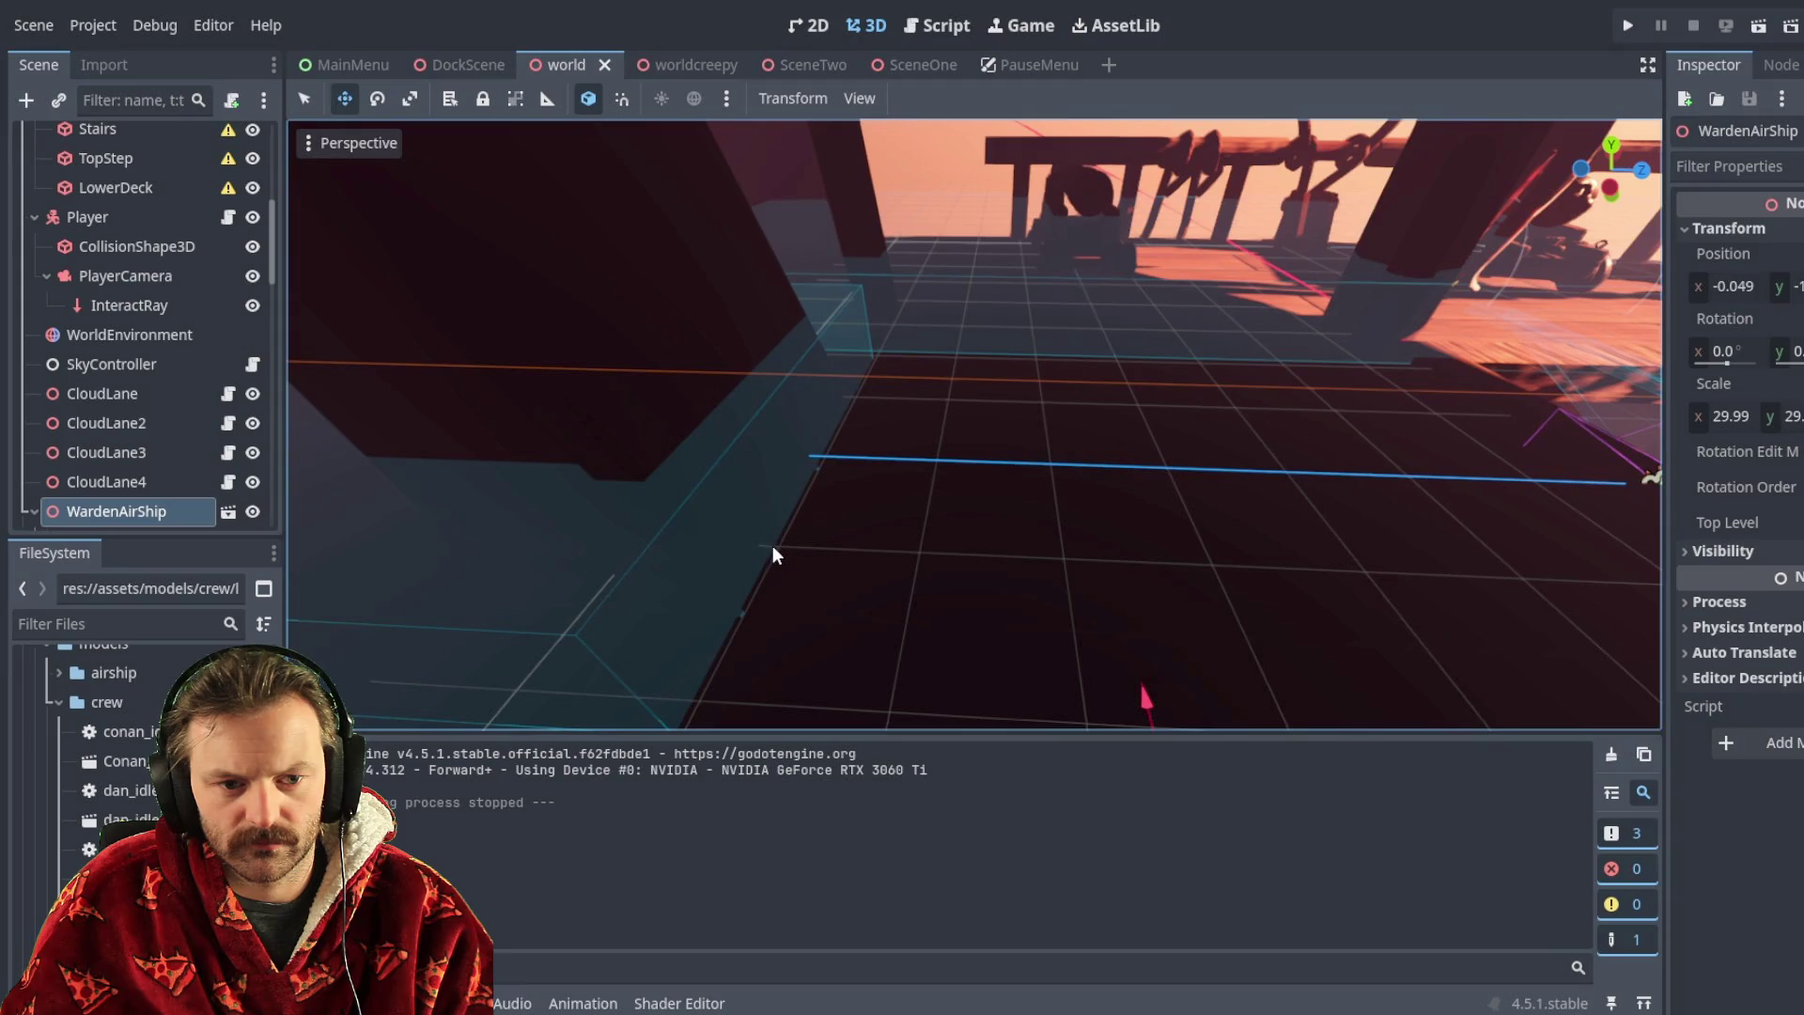
pyautogui.moveTo(960, 465)
pyautogui.mouseDown(button='right')
pyautogui.moveTo(945, 458)
pyautogui.moveTo(966, 483)
pyautogui.mouseUp(button='right')
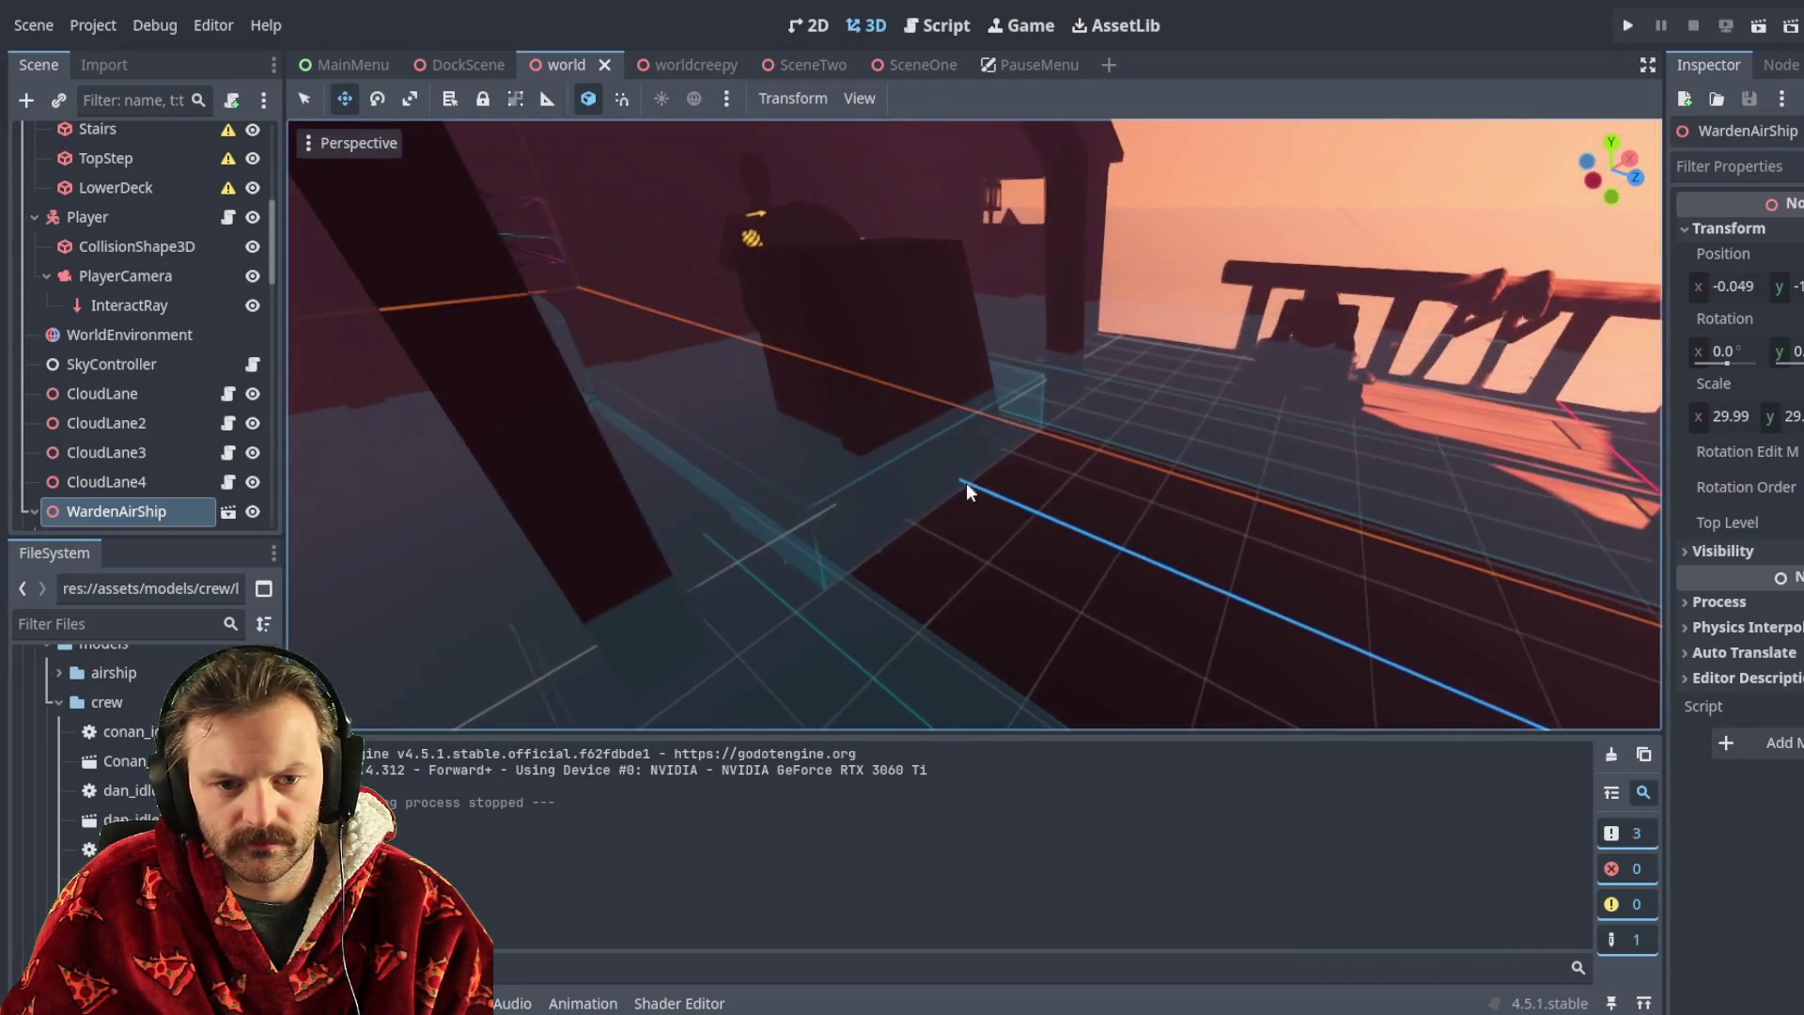
pyautogui.click(836, 493)
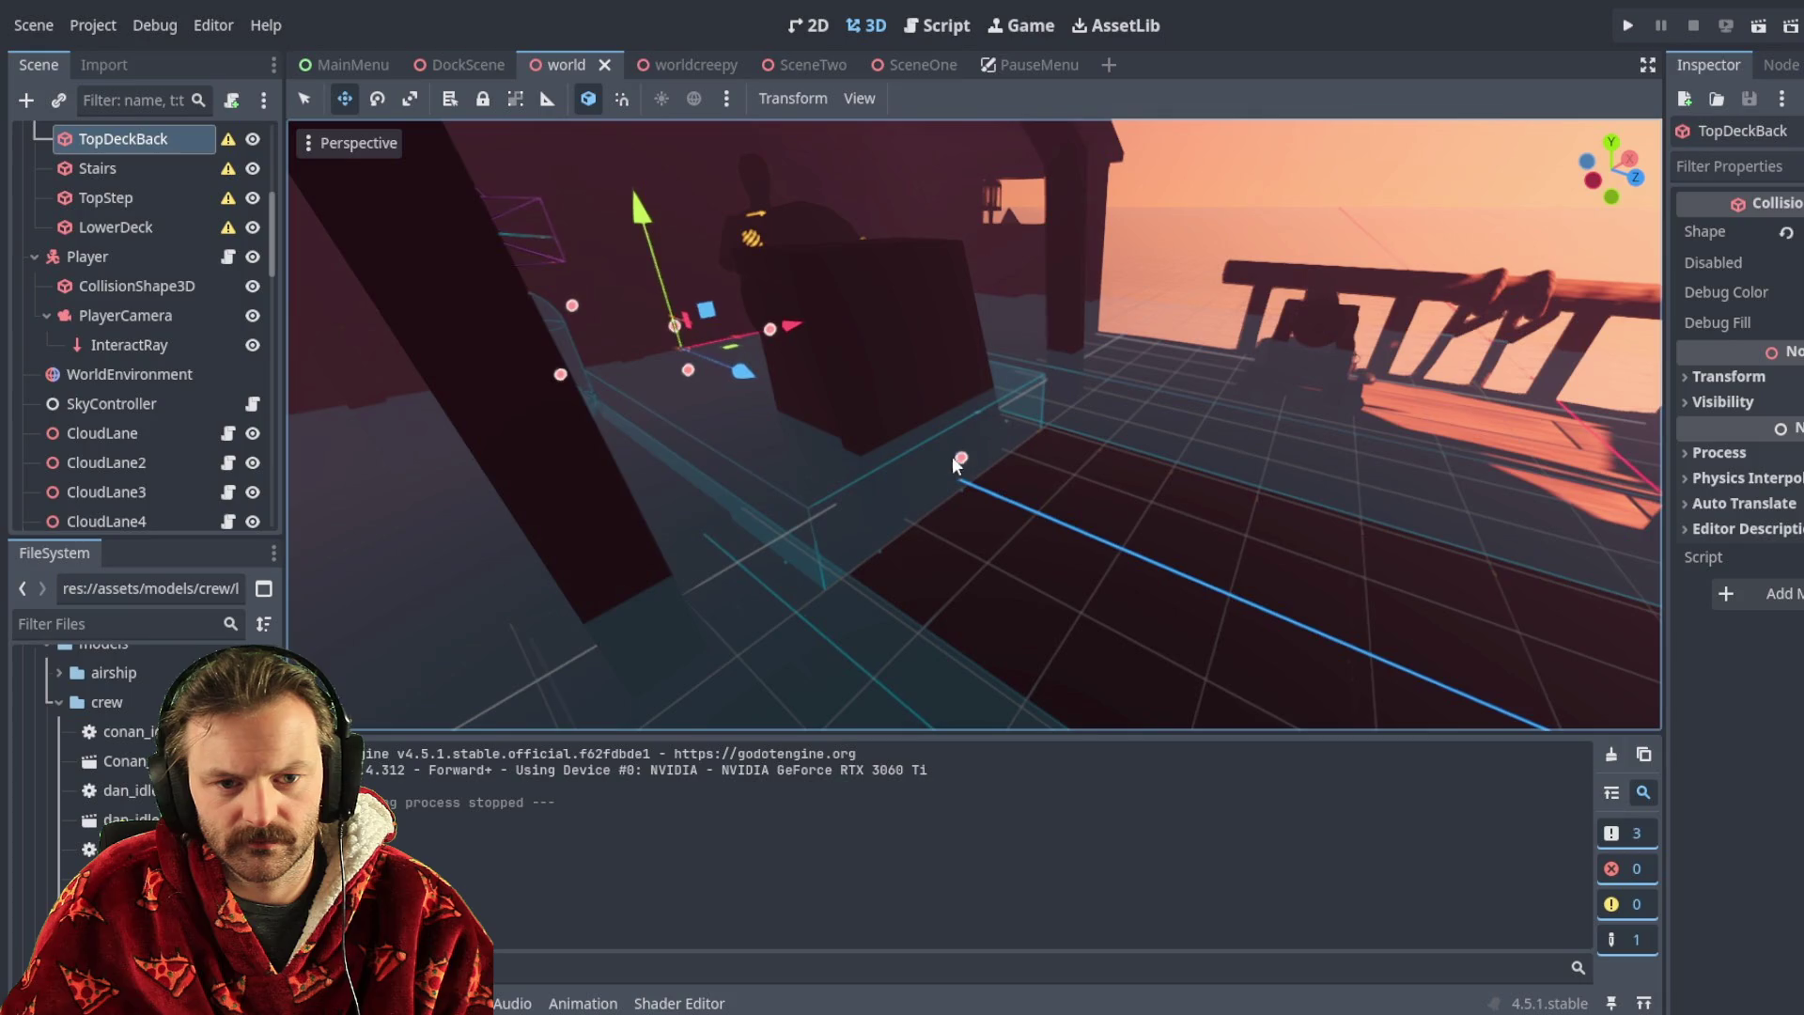
pyautogui.moveTo(960, 464); pyautogui.dragTo(1500, 617)
pyautogui.moveTo(1500, 616); pyautogui.dragTo(776, 246, button='right')
pyautogui.moveTo(742, 290); pyautogui.dragTo(1076, 429)
pyautogui.moveTo(1013, 421); pyautogui.dragTo(959, 416)
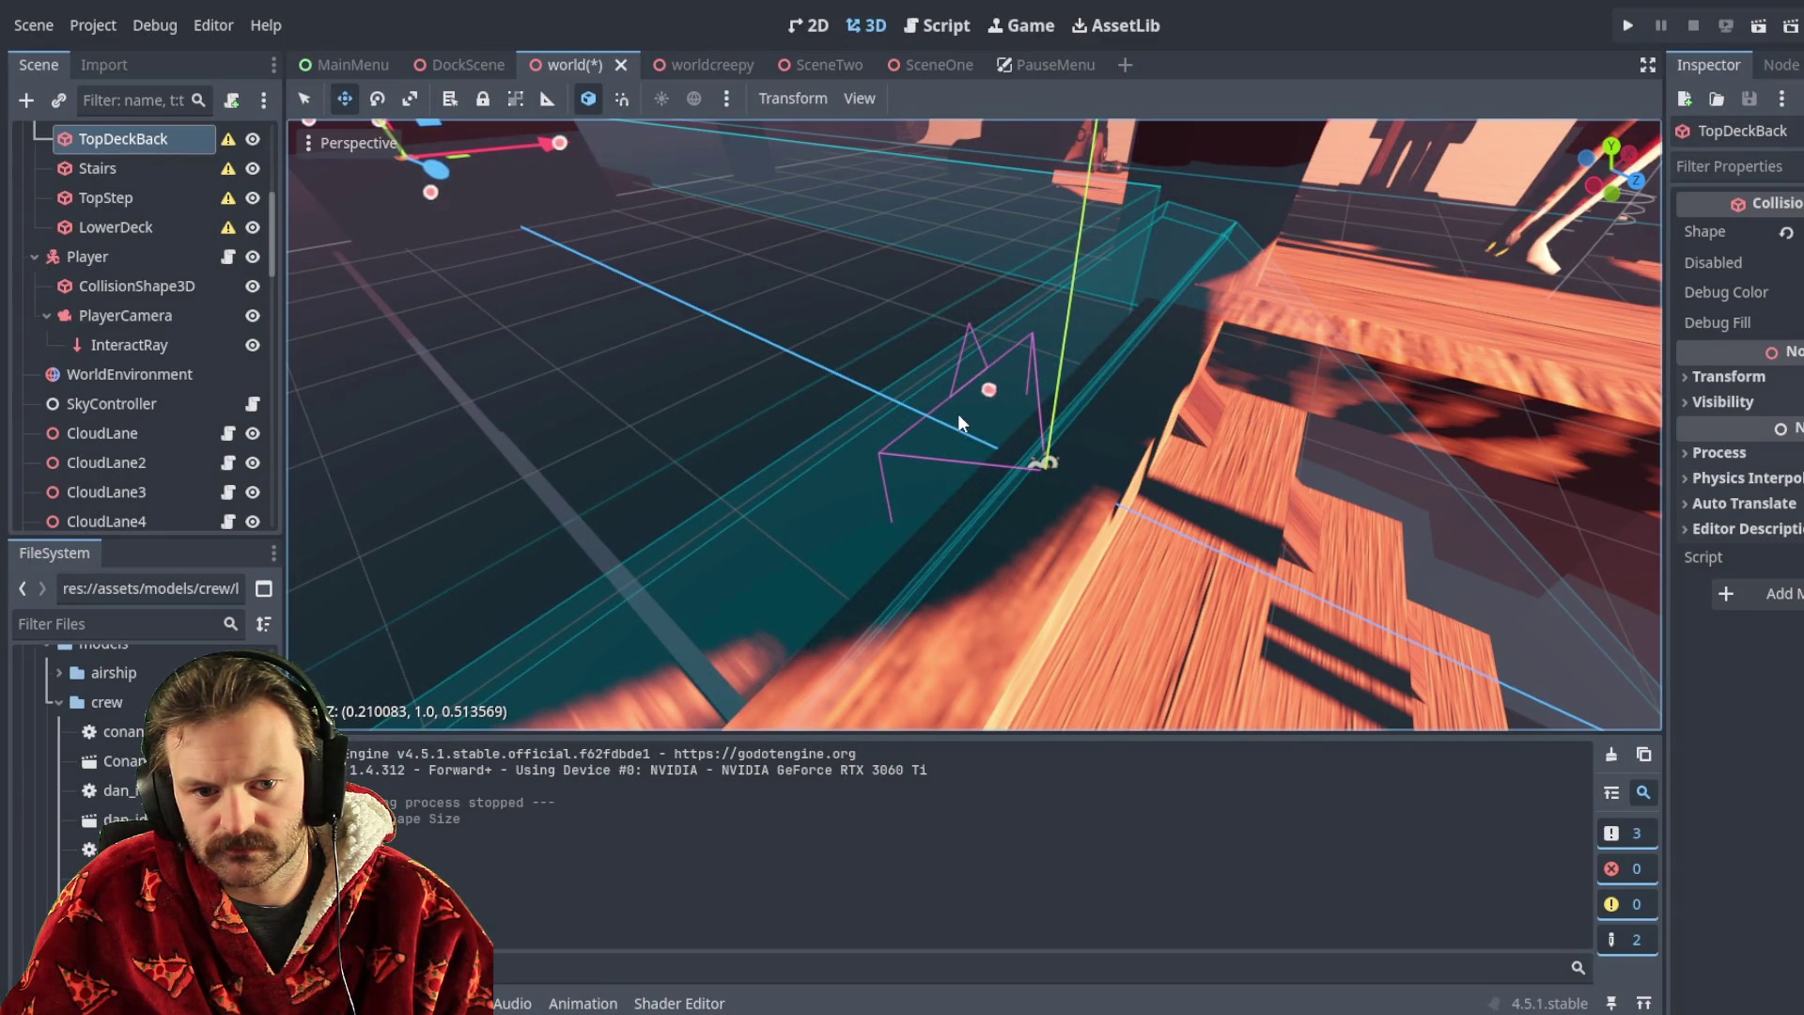
# - Delete the TopStep collision node from the airship
pyautogui.click(824, 538)
pyautogui.moveTo(972, 485); pyautogui.dragTo(1081, 391, button='right')
pyautogui.click(1075, 403)
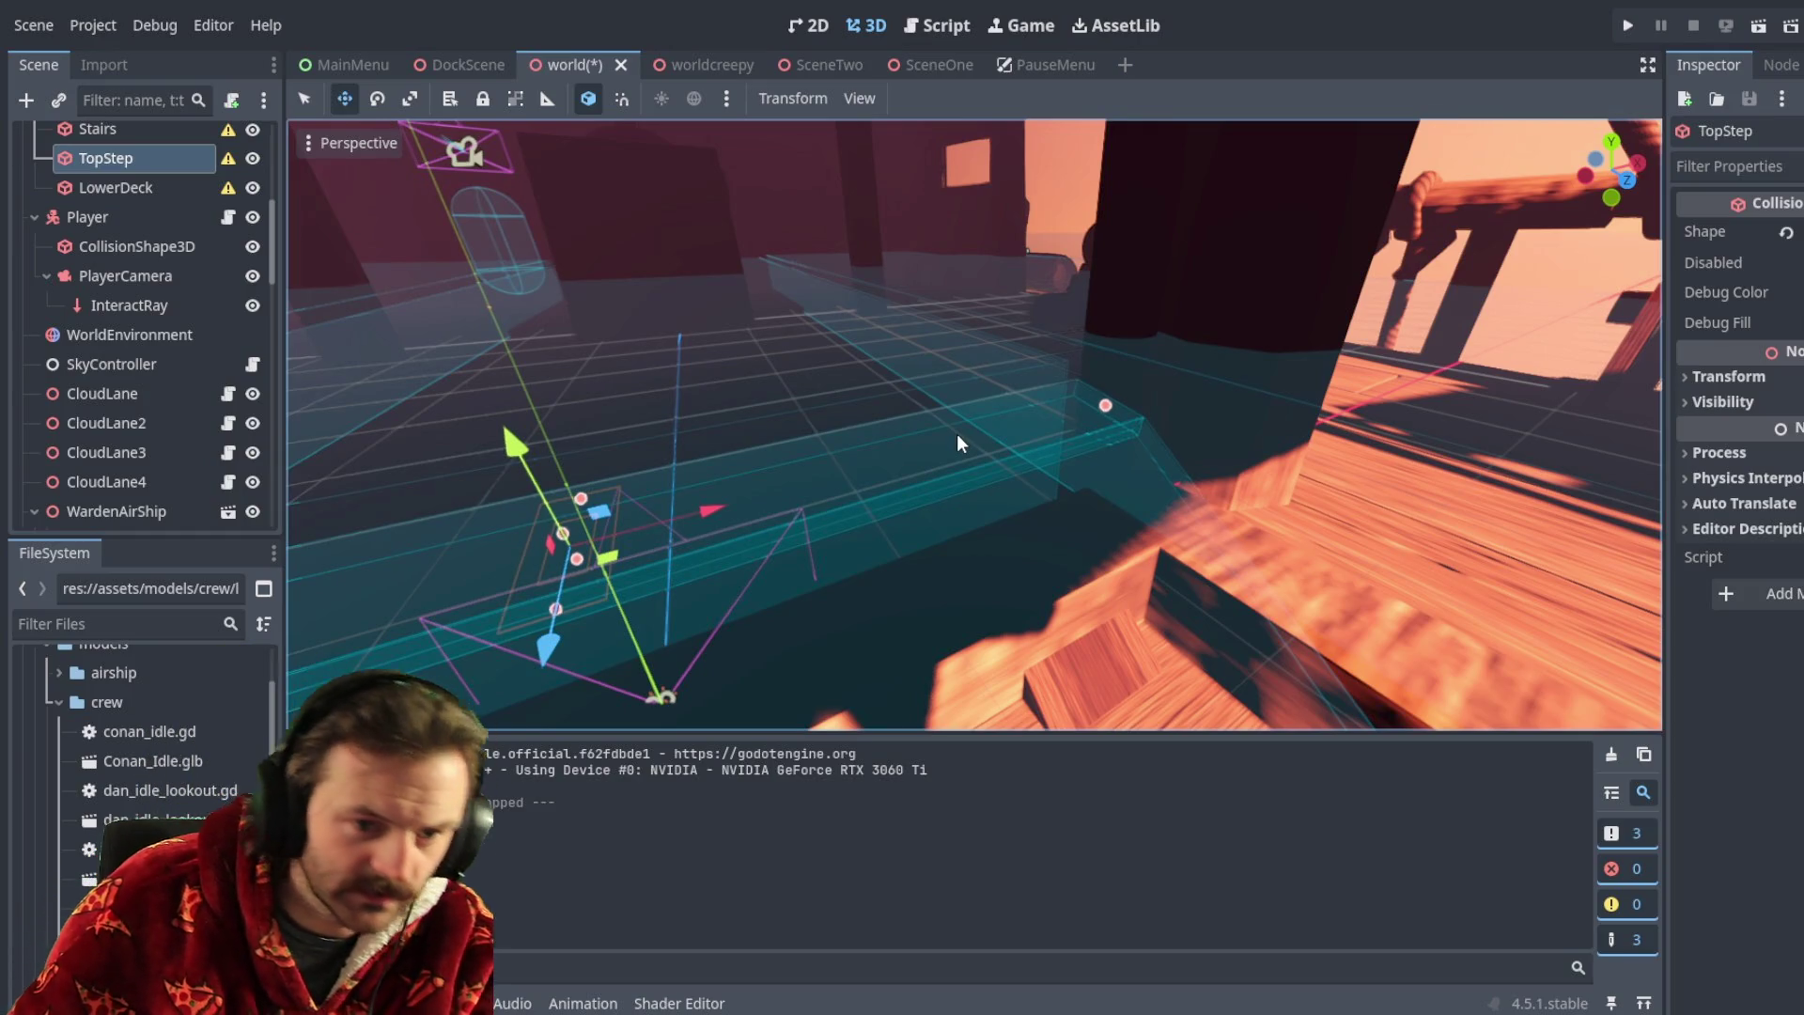
pyautogui.press('Delete')
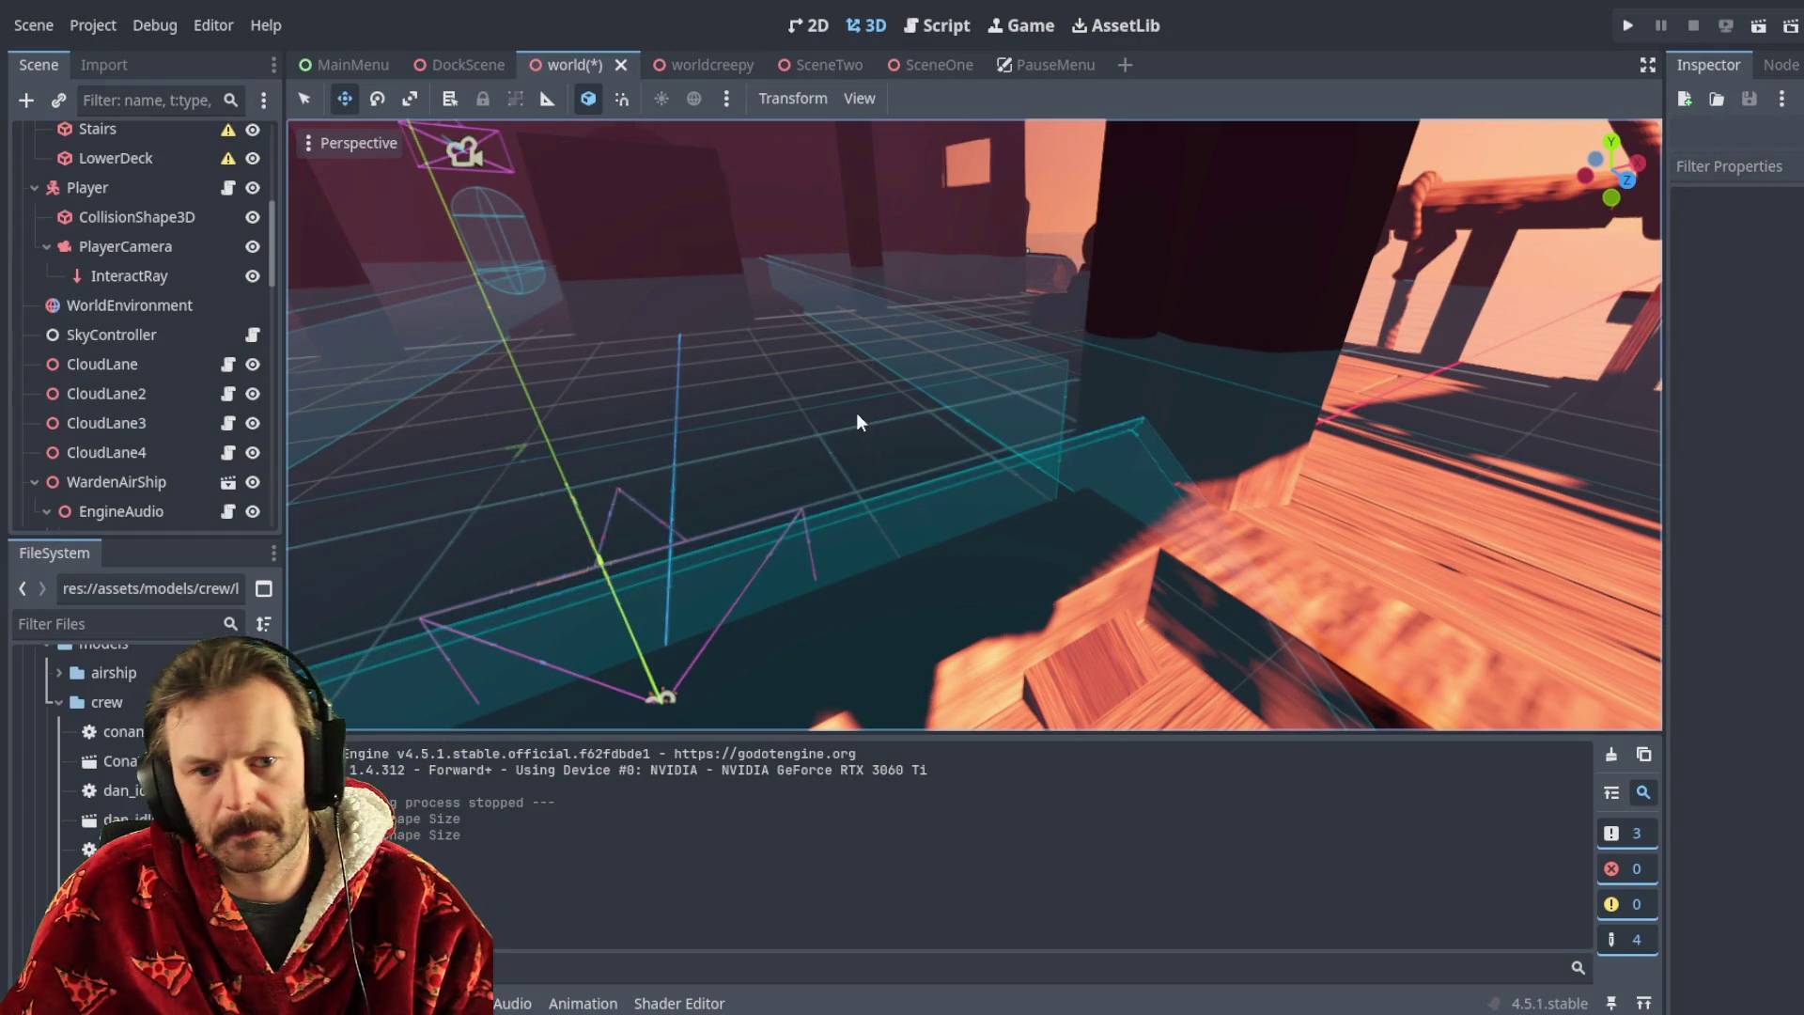
# - Resize the Stairs collision box to about 0.212 × 1.0 × 0.209
pyautogui.click(1064, 504)
pyautogui.moveTo(1064, 504)
pyautogui.mouseDown(button='right')
pyautogui.moveTo(1064, 442)
pyautogui.moveTo(1080, 440)
pyautogui.moveTo(1053, 458)
pyautogui.moveTo(1033, 443)
pyautogui.mouseUp(button='right')
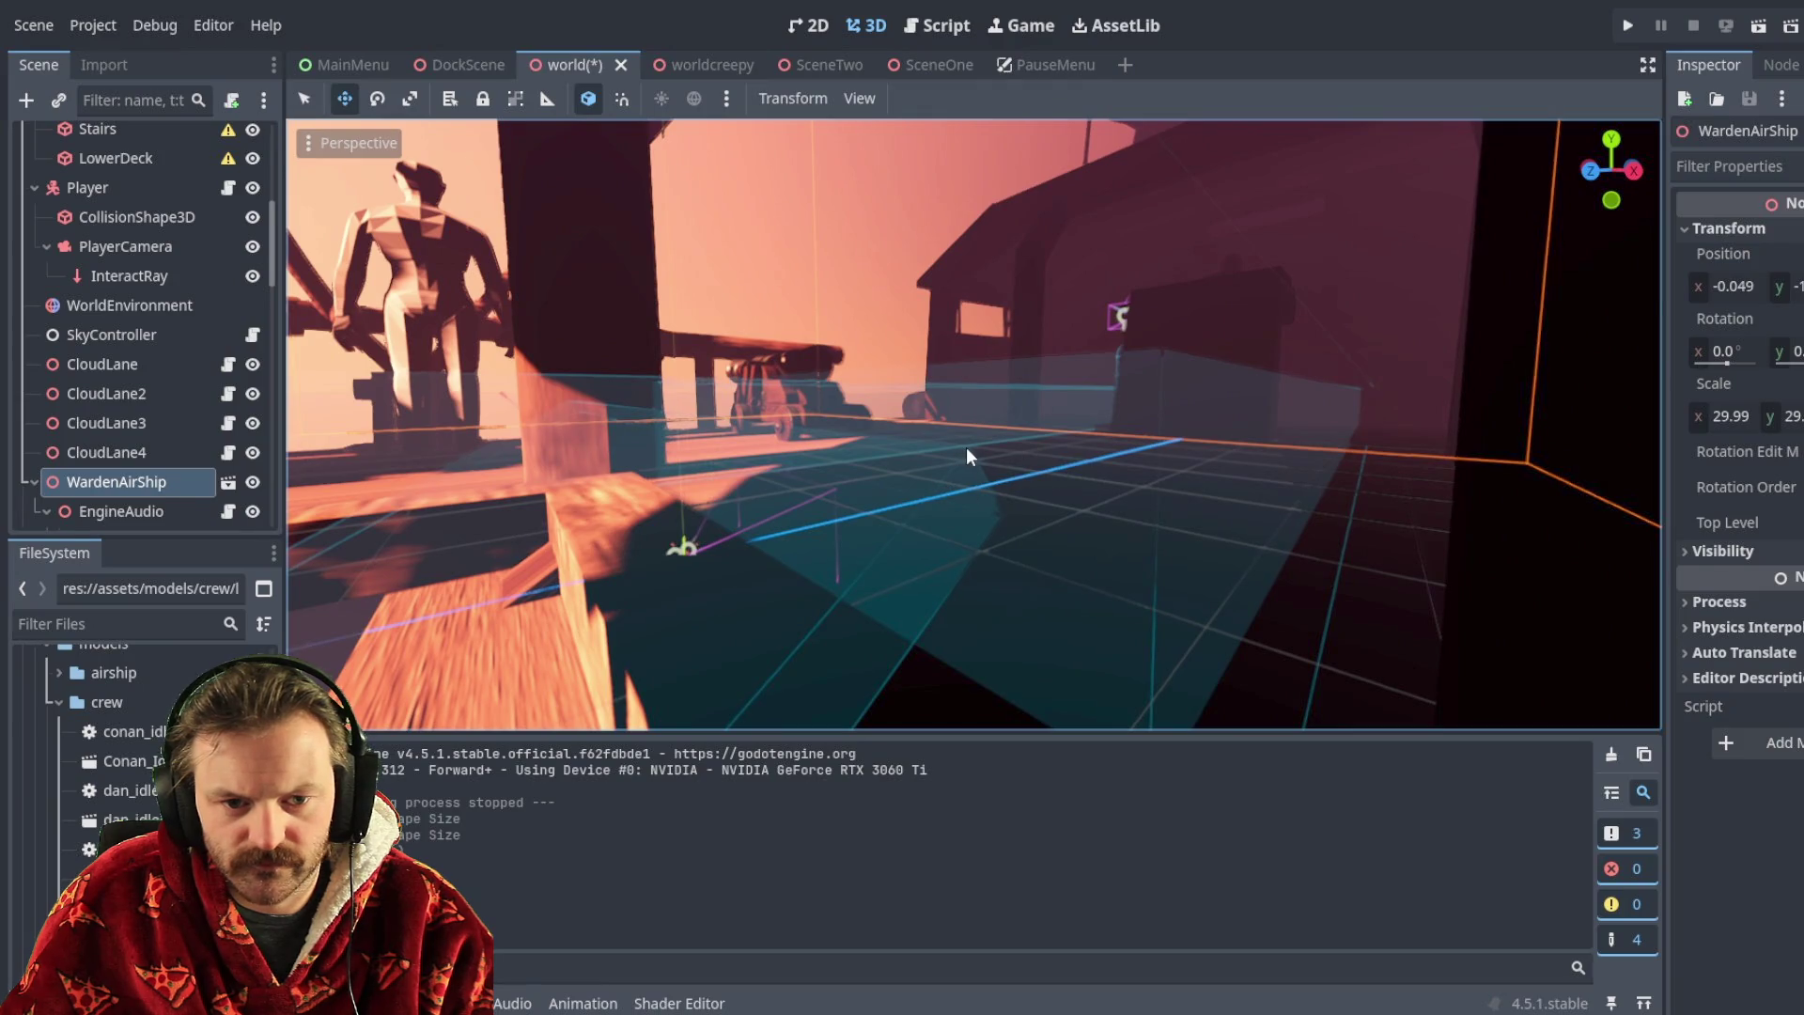
pyautogui.click(692, 467)
pyautogui.moveTo(622, 416); pyautogui.dragTo(660, 400)
pyautogui.moveTo(658, 399); pyautogui.dragTo(699, 399, button='right')
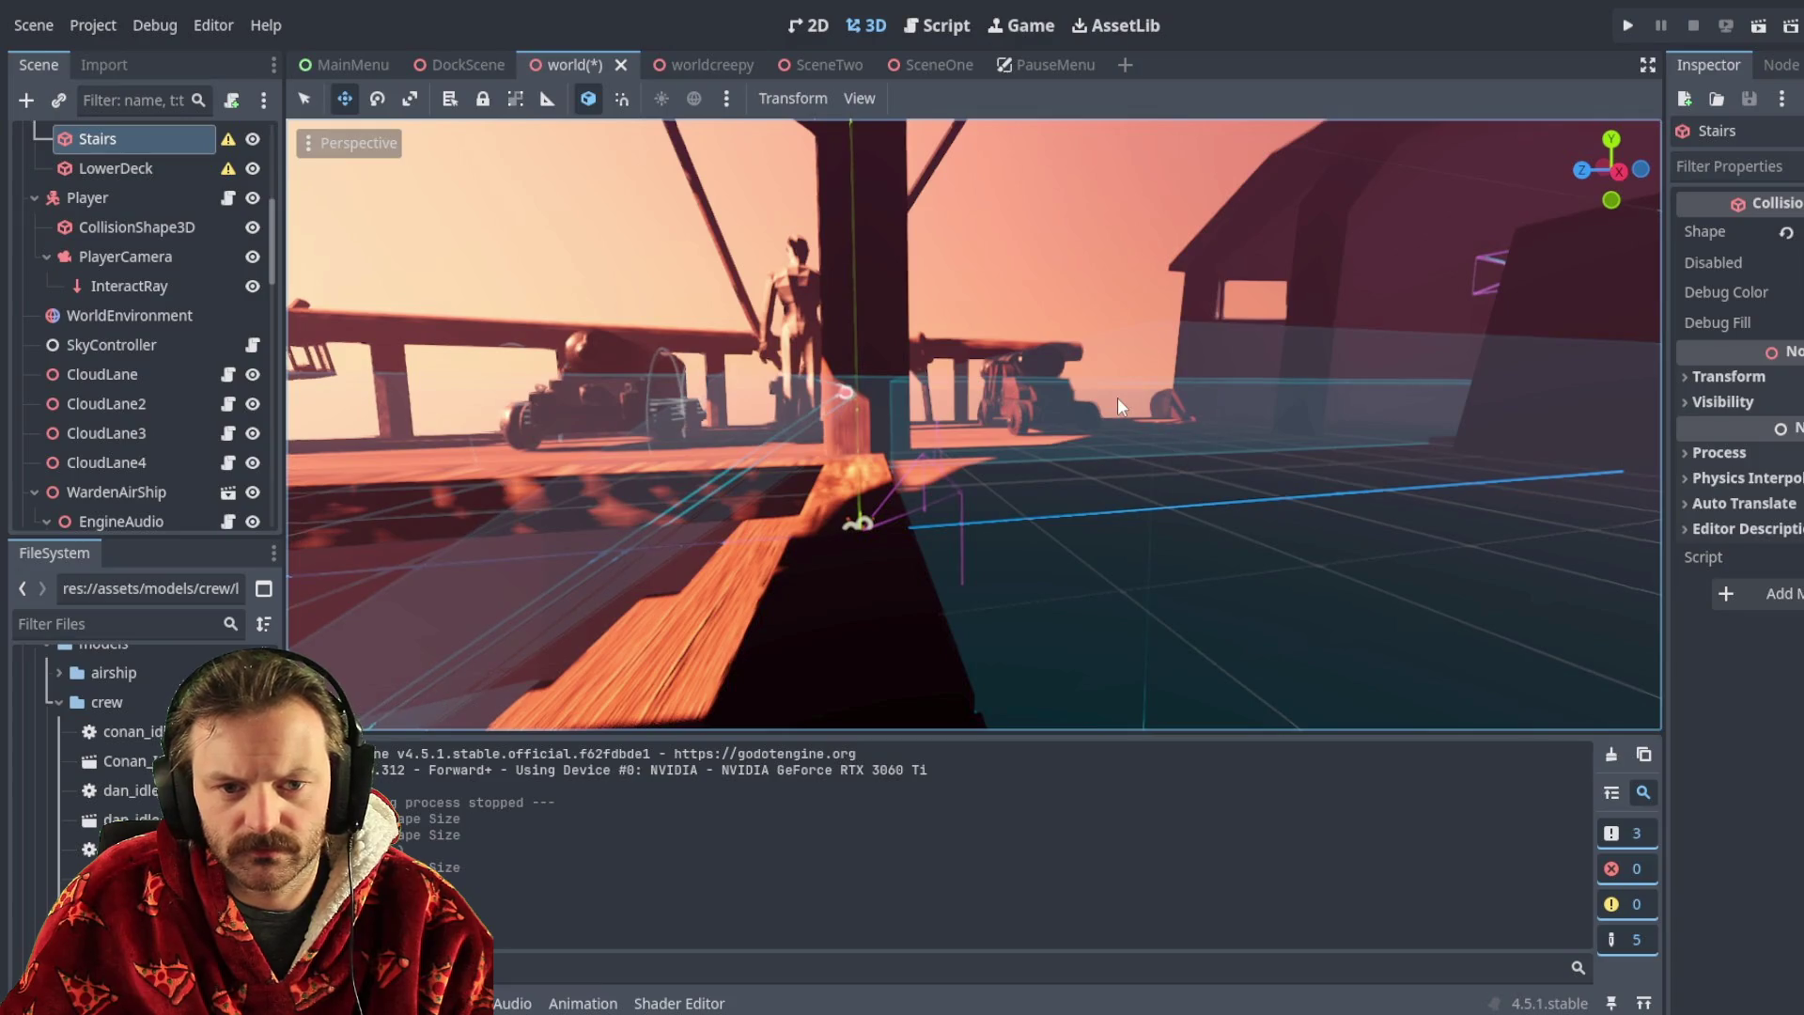
# - Make a first adjustment to the TopDeckBack and Stairs collision box sizes
pyautogui.click(960, 390)
pyautogui.click(1205, 455)
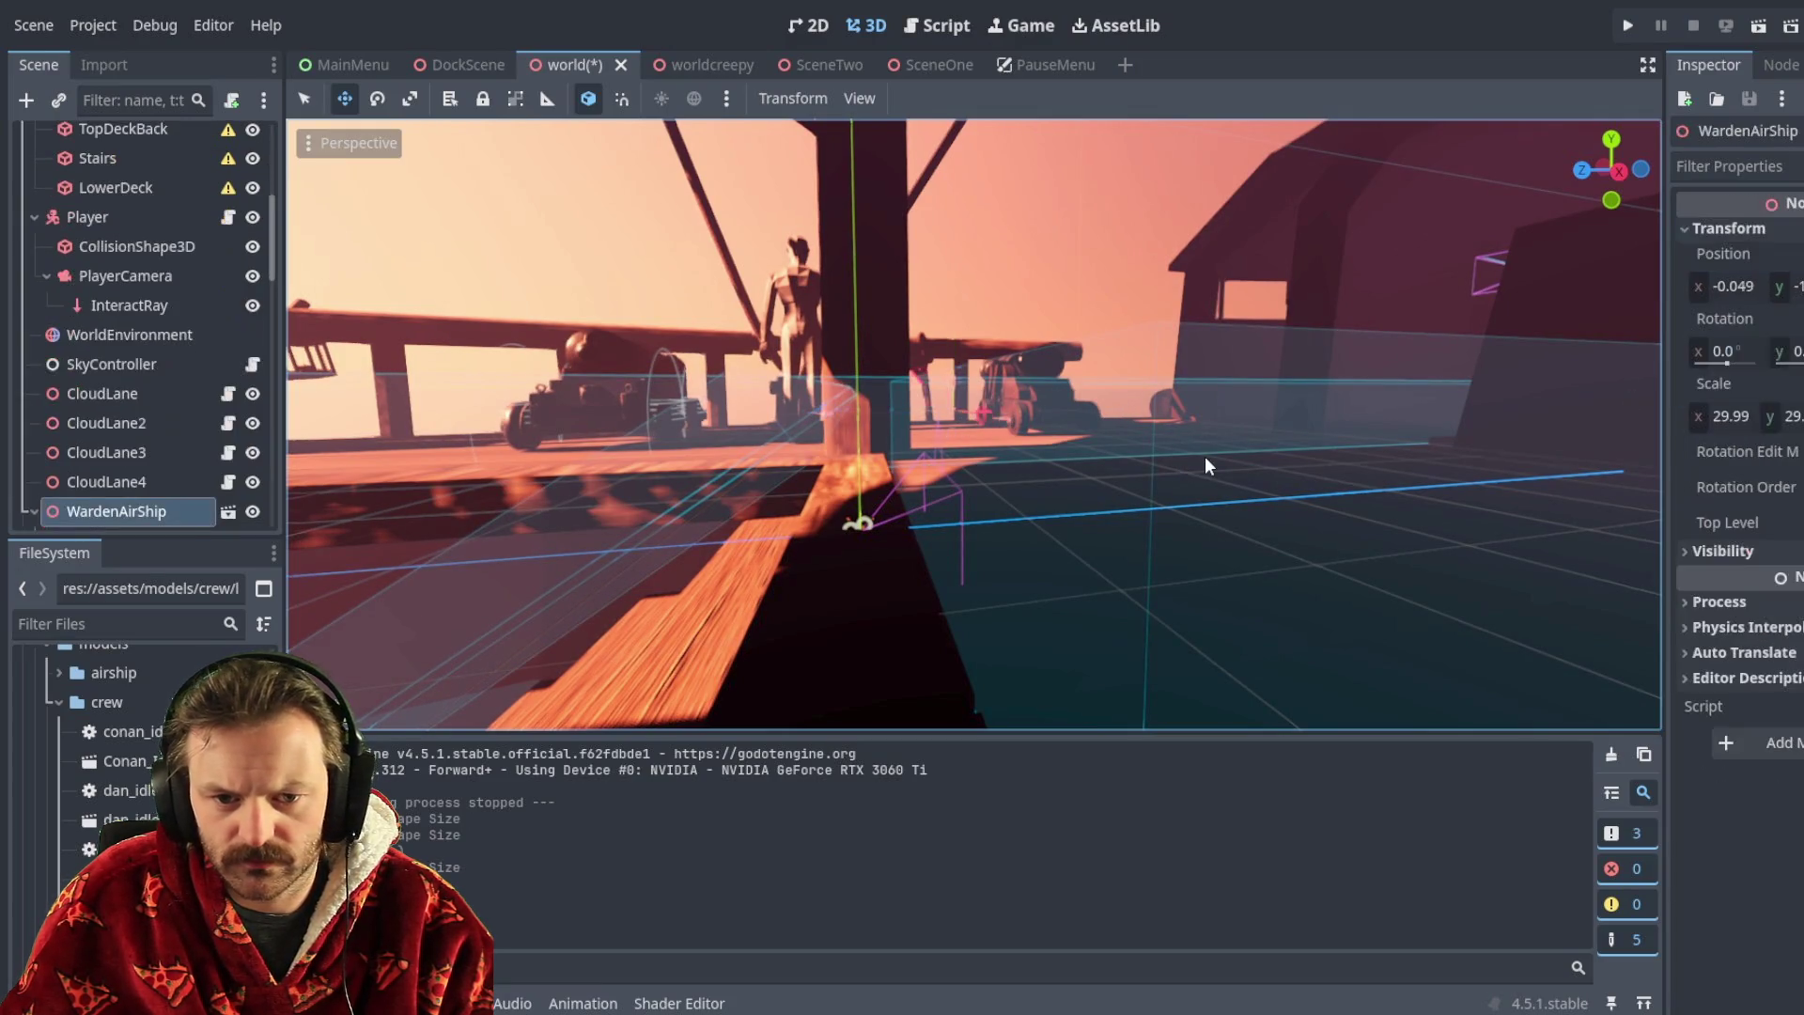
pyautogui.click(1158, 429)
pyautogui.moveTo(917, 459)
pyautogui.mouseDown()
pyautogui.moveTo(837, 476)
pyautogui.moveTo(865, 474)
pyautogui.mouseUp()
pyautogui.moveTo(865, 475)
pyautogui.mouseDown(button='right')
pyautogui.moveTo(871, 413)
pyautogui.moveTo(860, 468)
pyautogui.mouseUp(button='right')
pyautogui.click(866, 522)
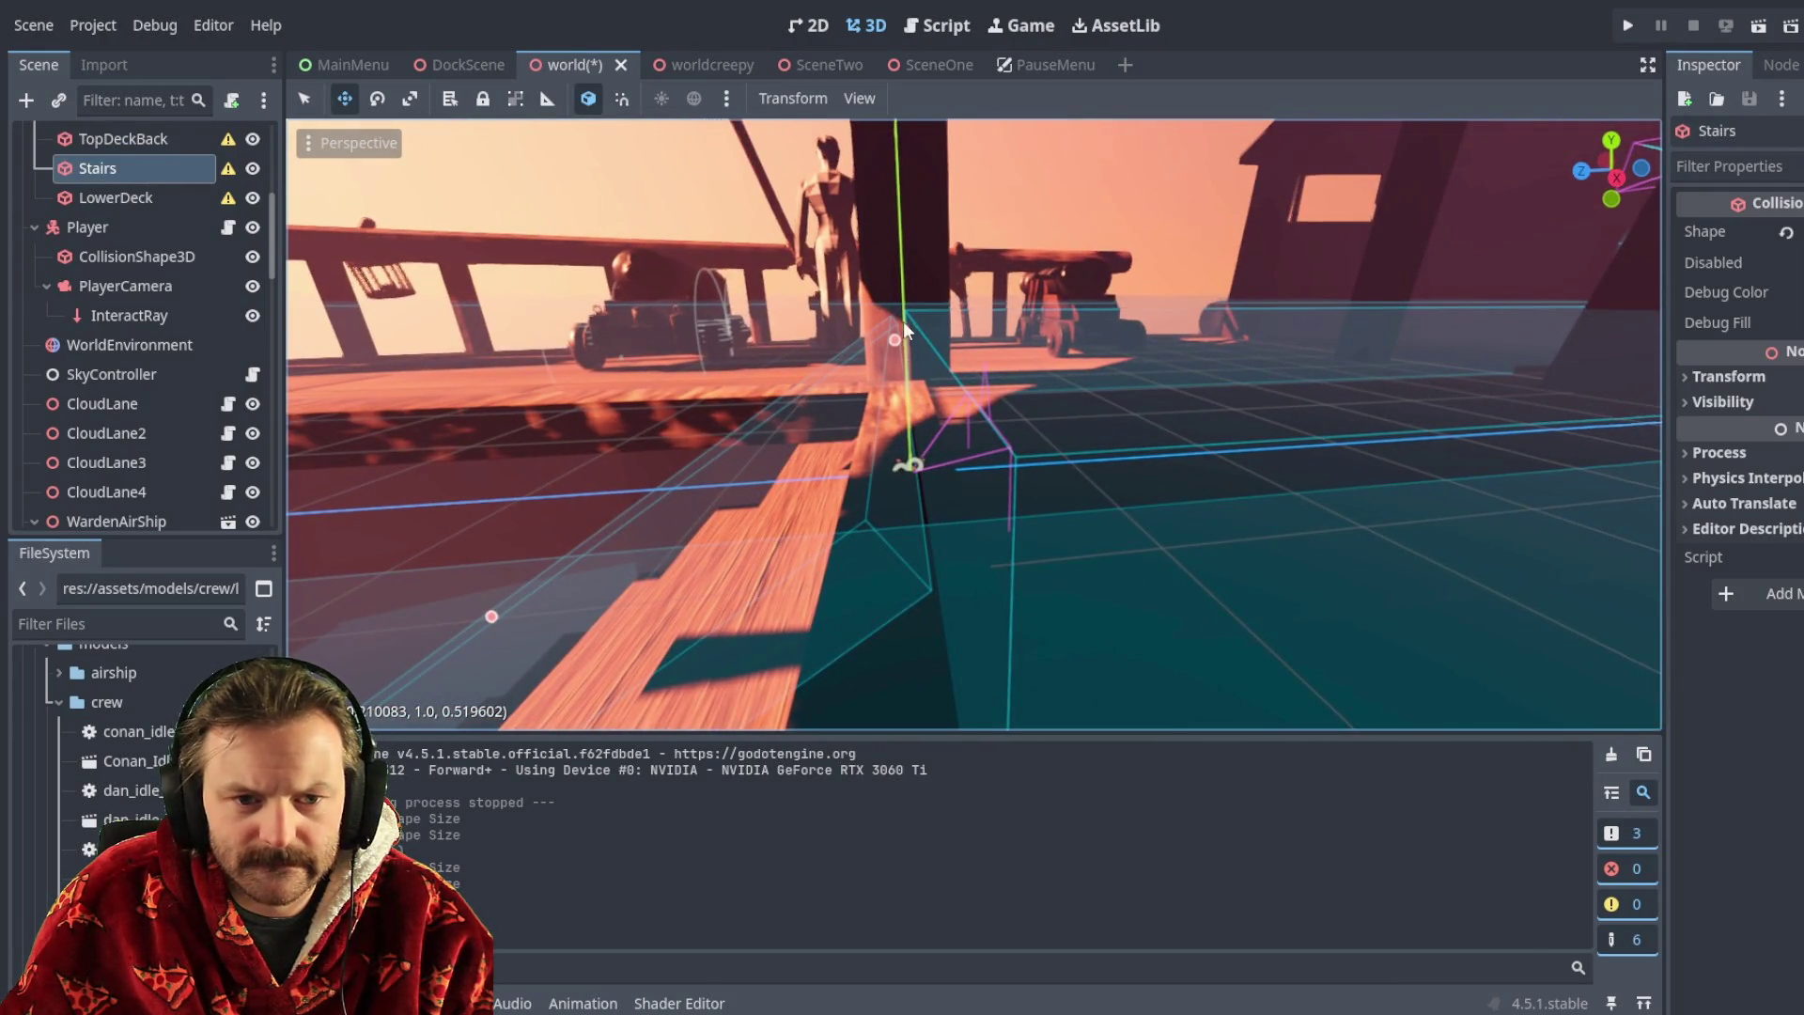
pyautogui.moveTo(894, 342)
pyautogui.mouseDown()
pyautogui.moveTo(928, 340)
pyautogui.moveTo(909, 352)
pyautogui.mouseUp()
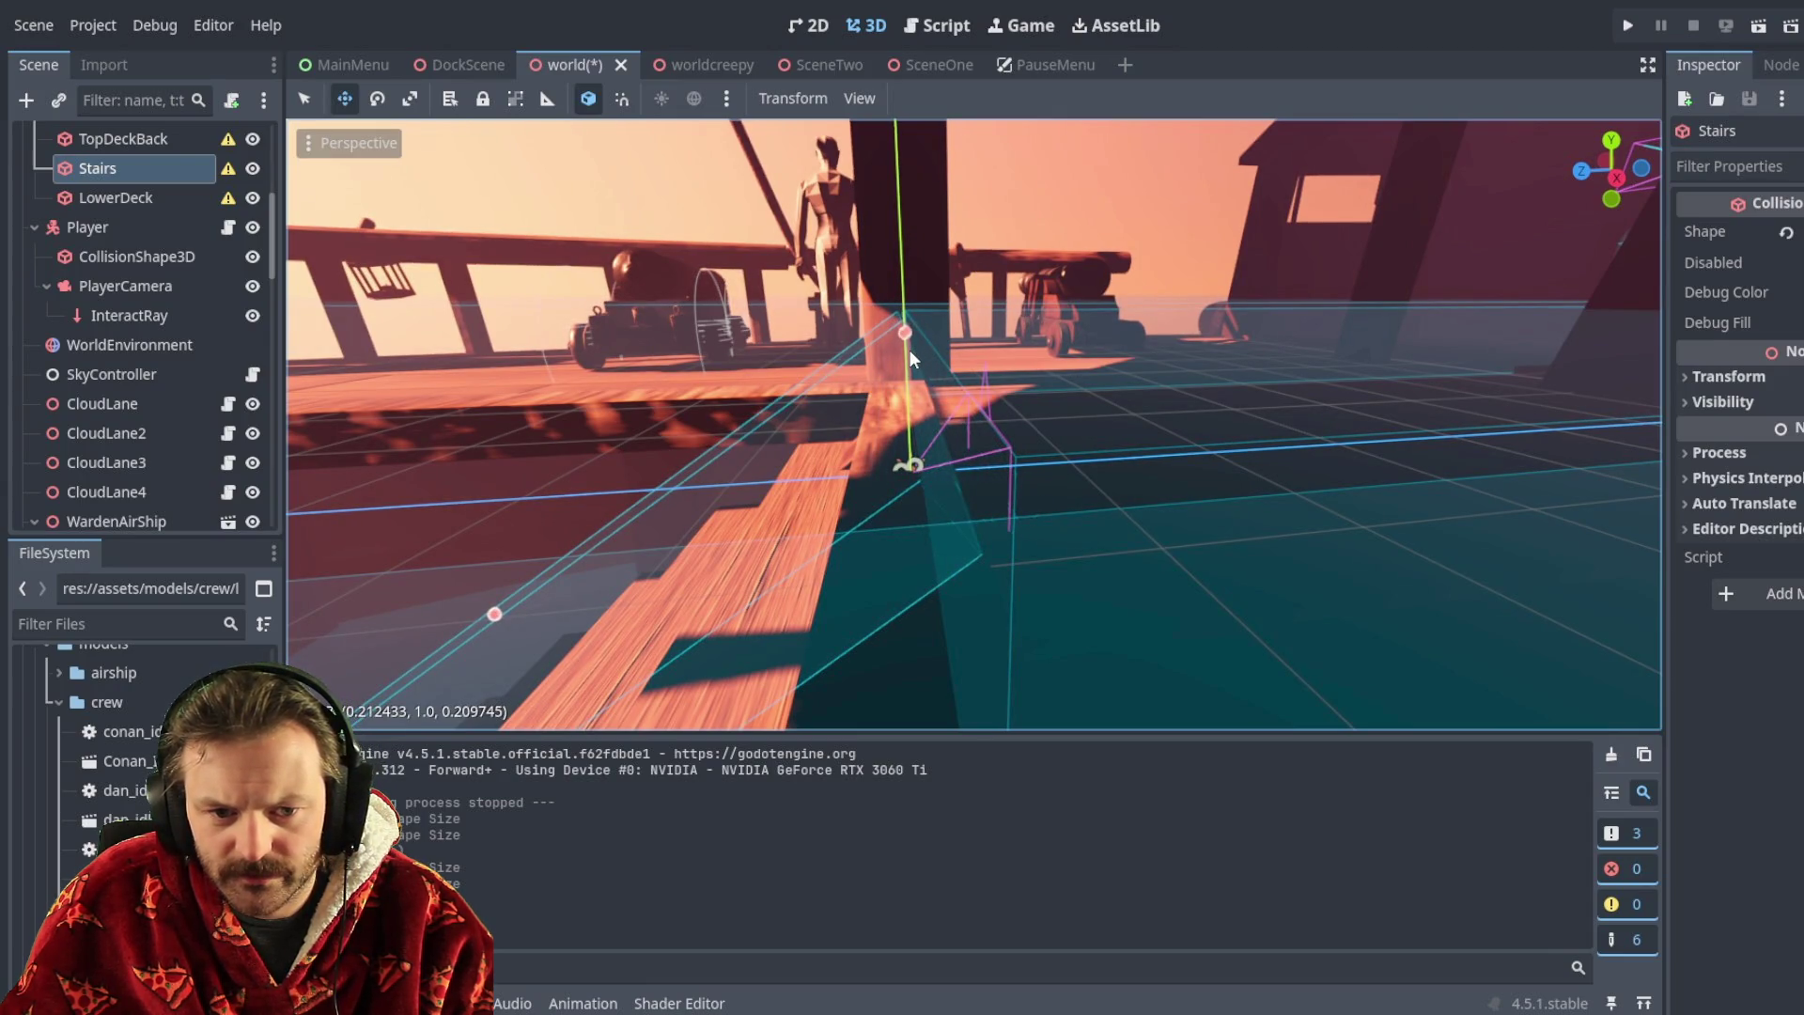
# - Stretch TopDeckBack's collision depth to about 0.52 and shrink the Stairs depth to about 0.21
pyautogui.click(1068, 472)
pyautogui.click(1023, 453)
pyautogui.moveTo(927, 412); pyautogui.dragTo(904, 414)
pyautogui.moveTo(904, 413)
pyautogui.mouseDown(button='right')
pyautogui.moveTo(904, 366)
pyautogui.moveTo(977, 462)
pyautogui.mouseUp(button='right')
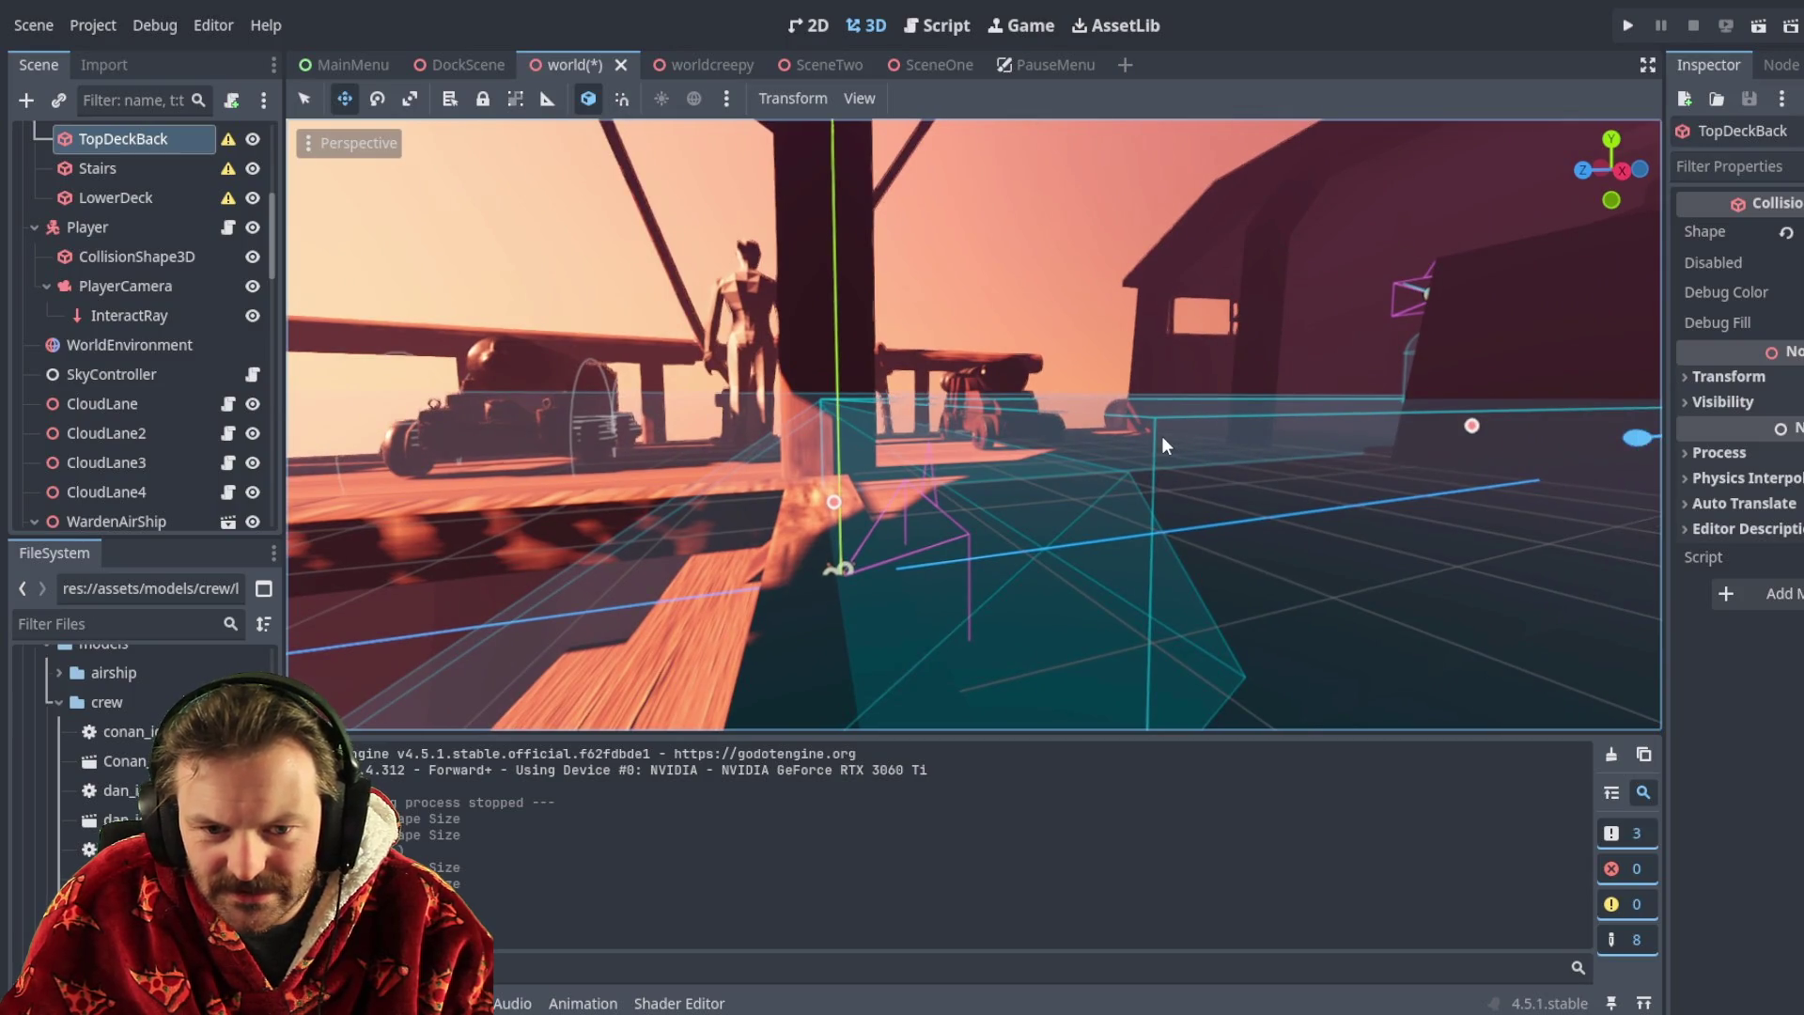
pyautogui.click(843, 498)
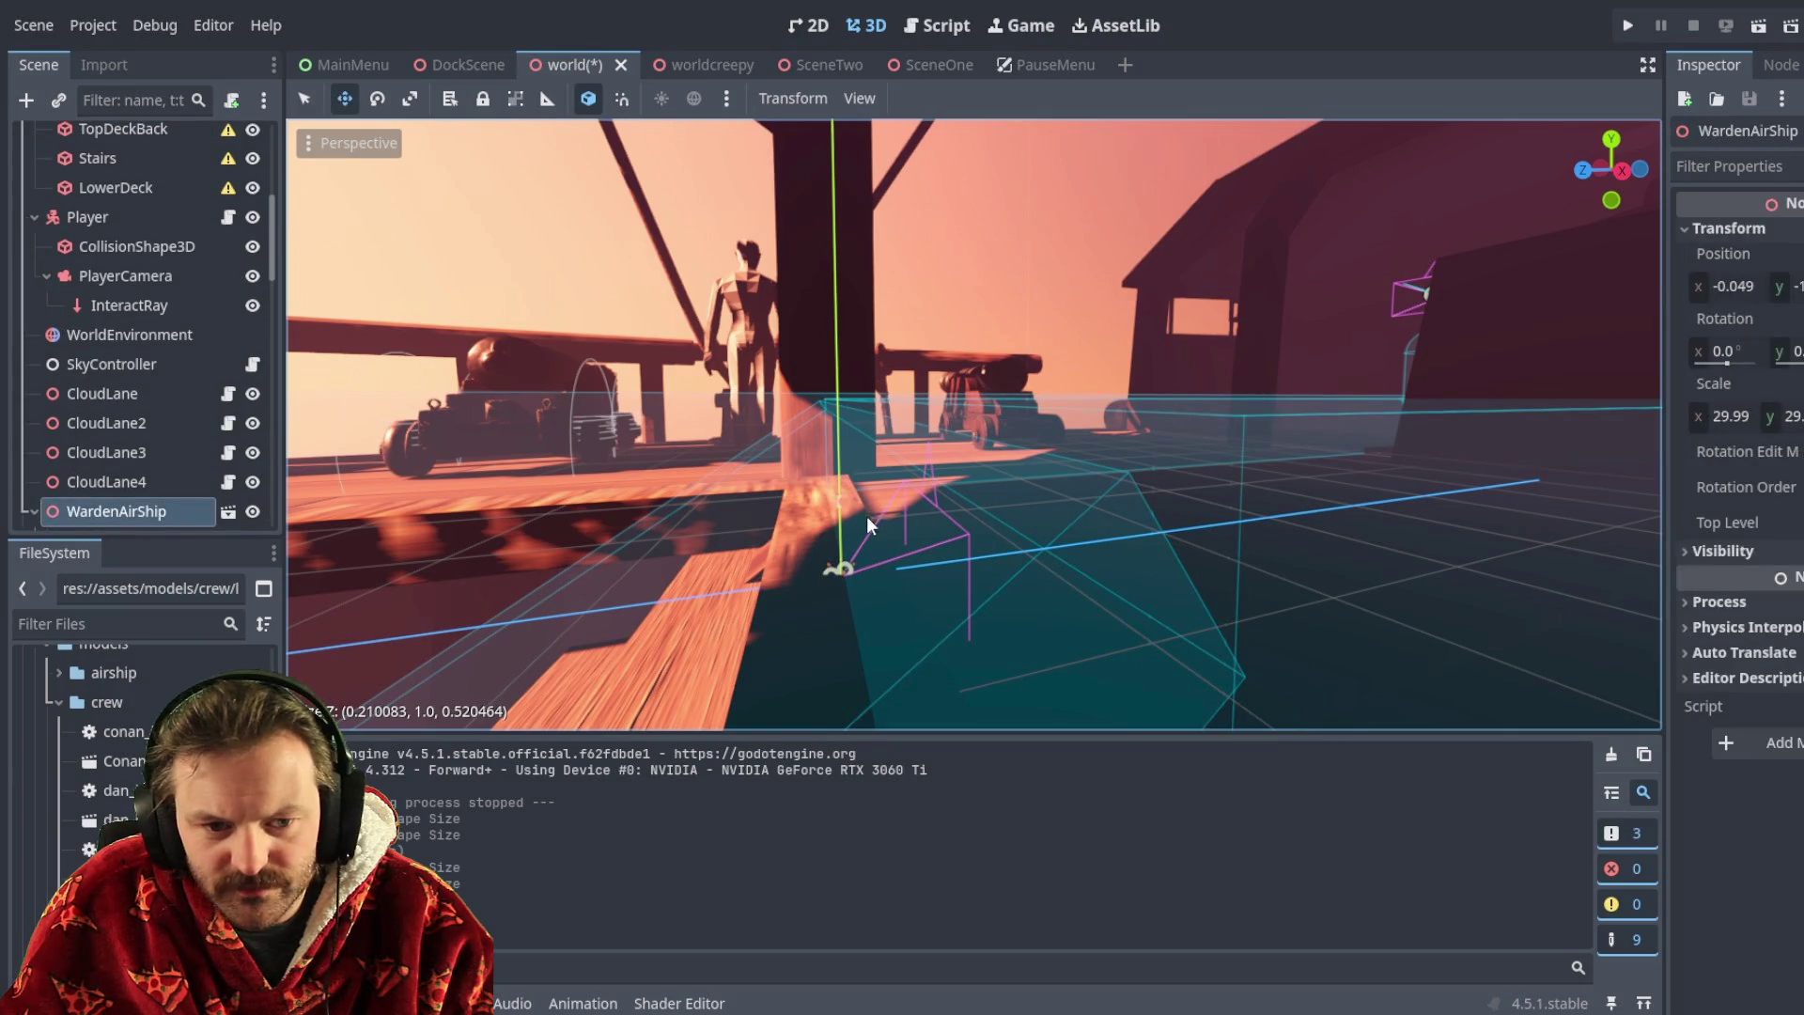
pyautogui.click(1127, 473)
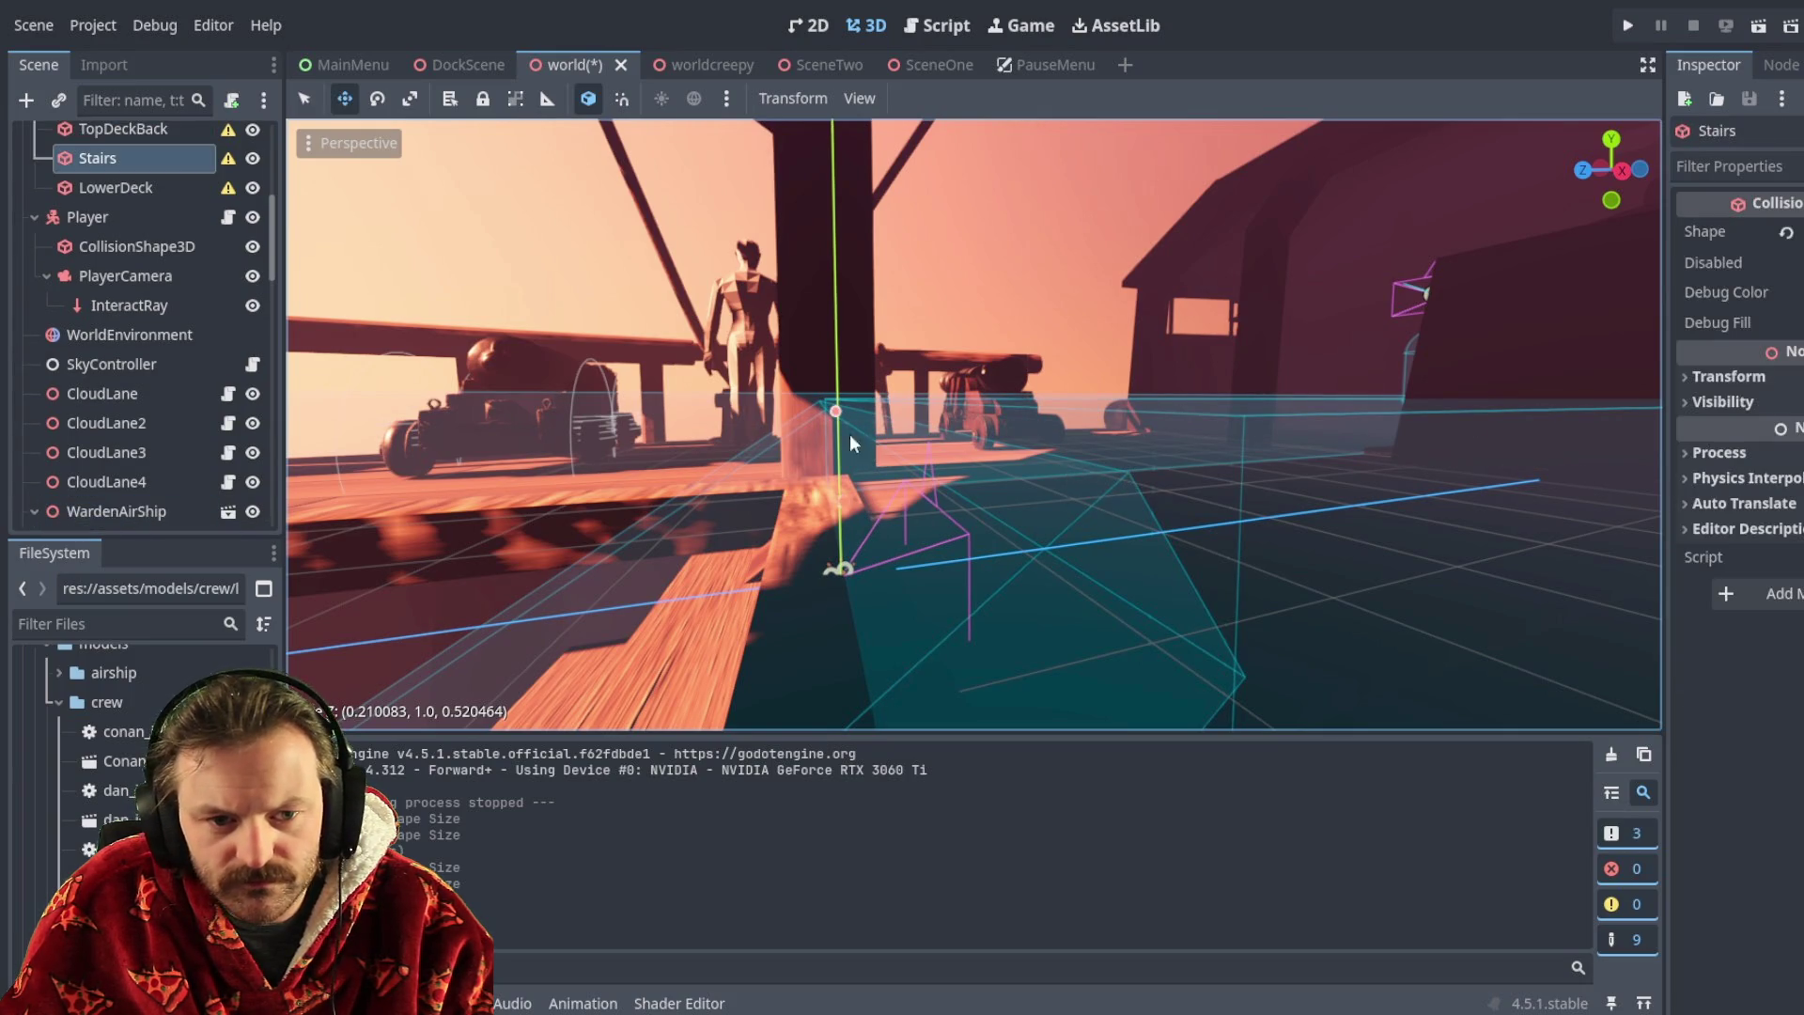
pyautogui.moveTo(837, 415); pyautogui.dragTo(868, 416)
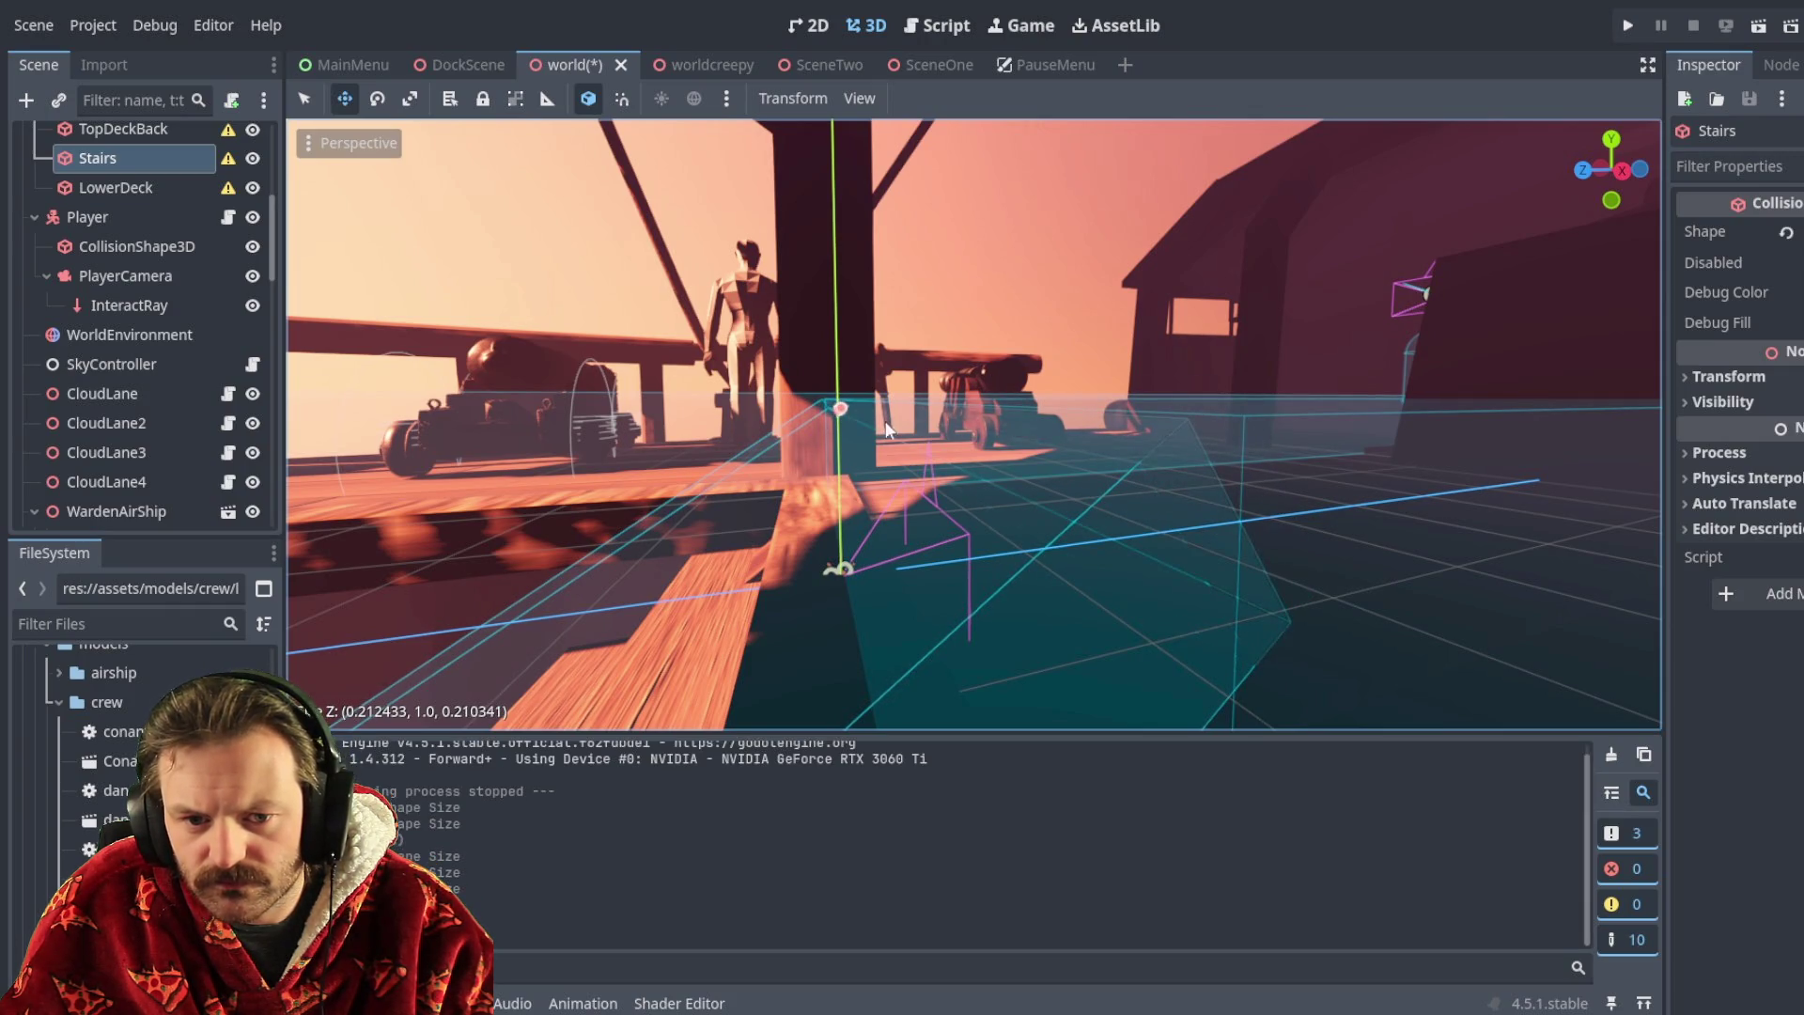
# - Fine-tune TopDeckBack's collision depth to about 0.52, then clear the selection
pyautogui.click(1236, 419)
pyautogui.moveTo(1335, 436); pyautogui.dragTo(1257, 417, button='right')
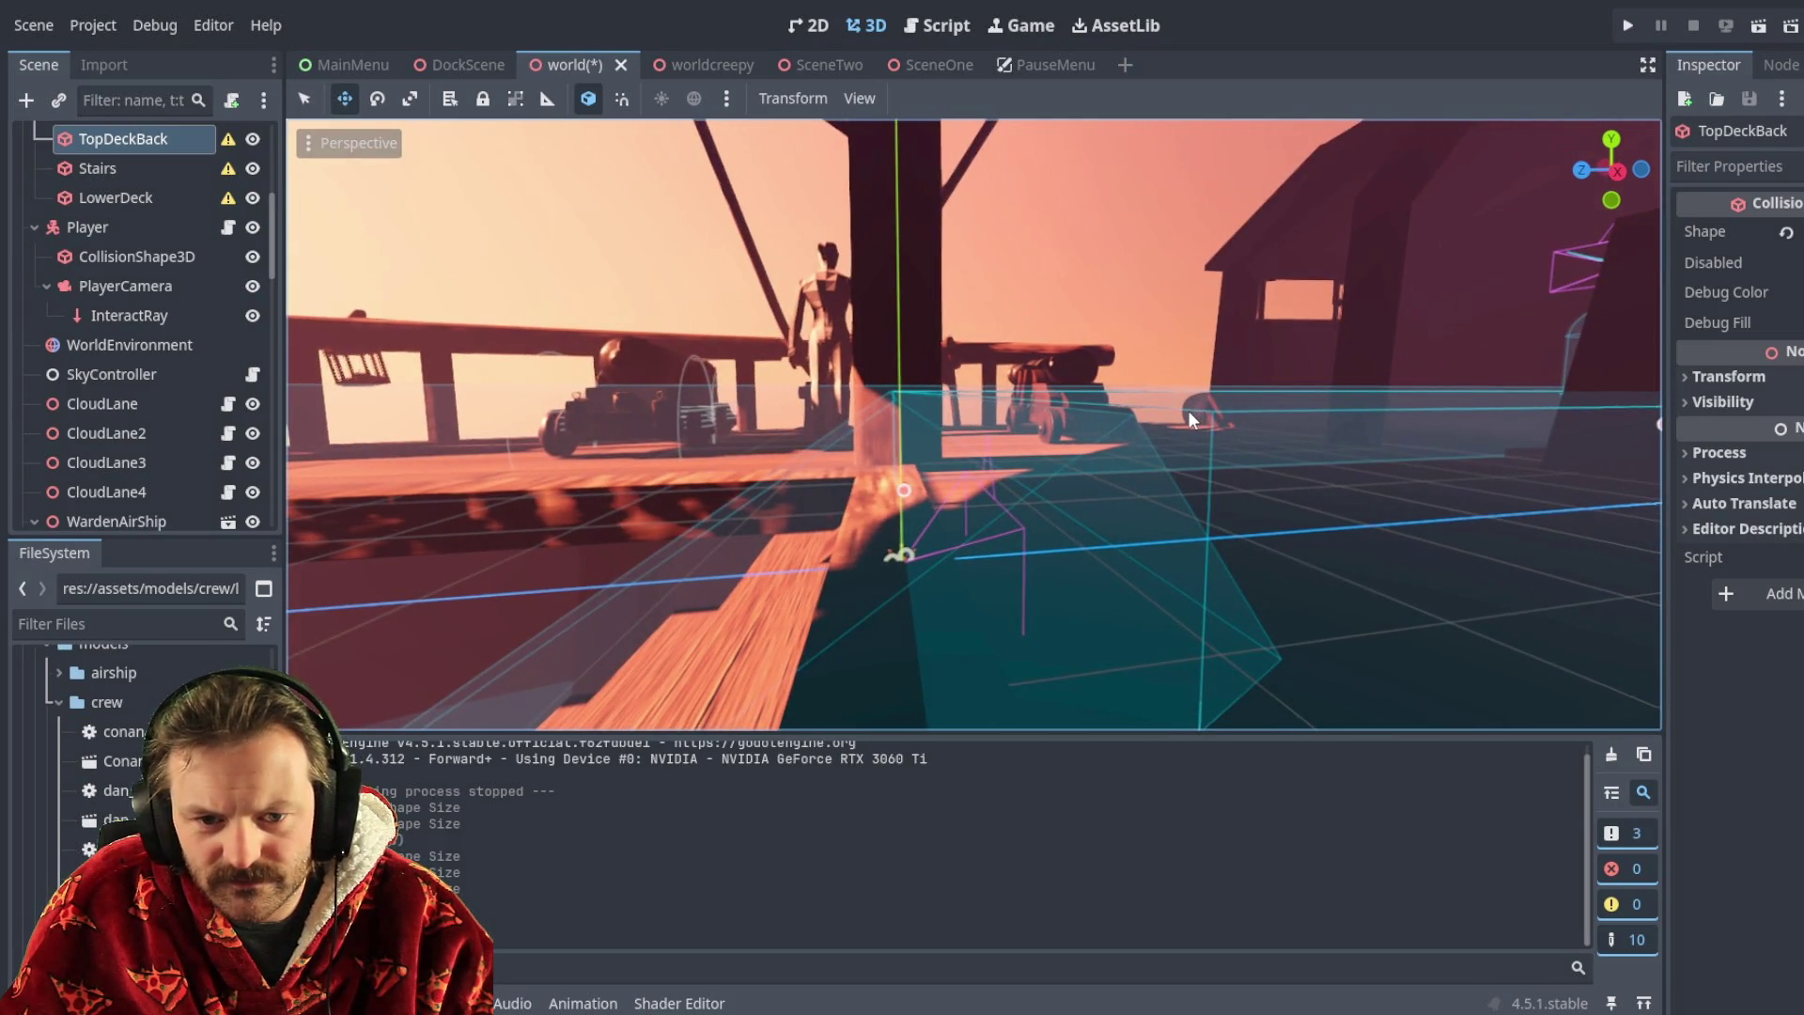
pyautogui.moveTo(905, 485); pyautogui.dragTo(900, 490)
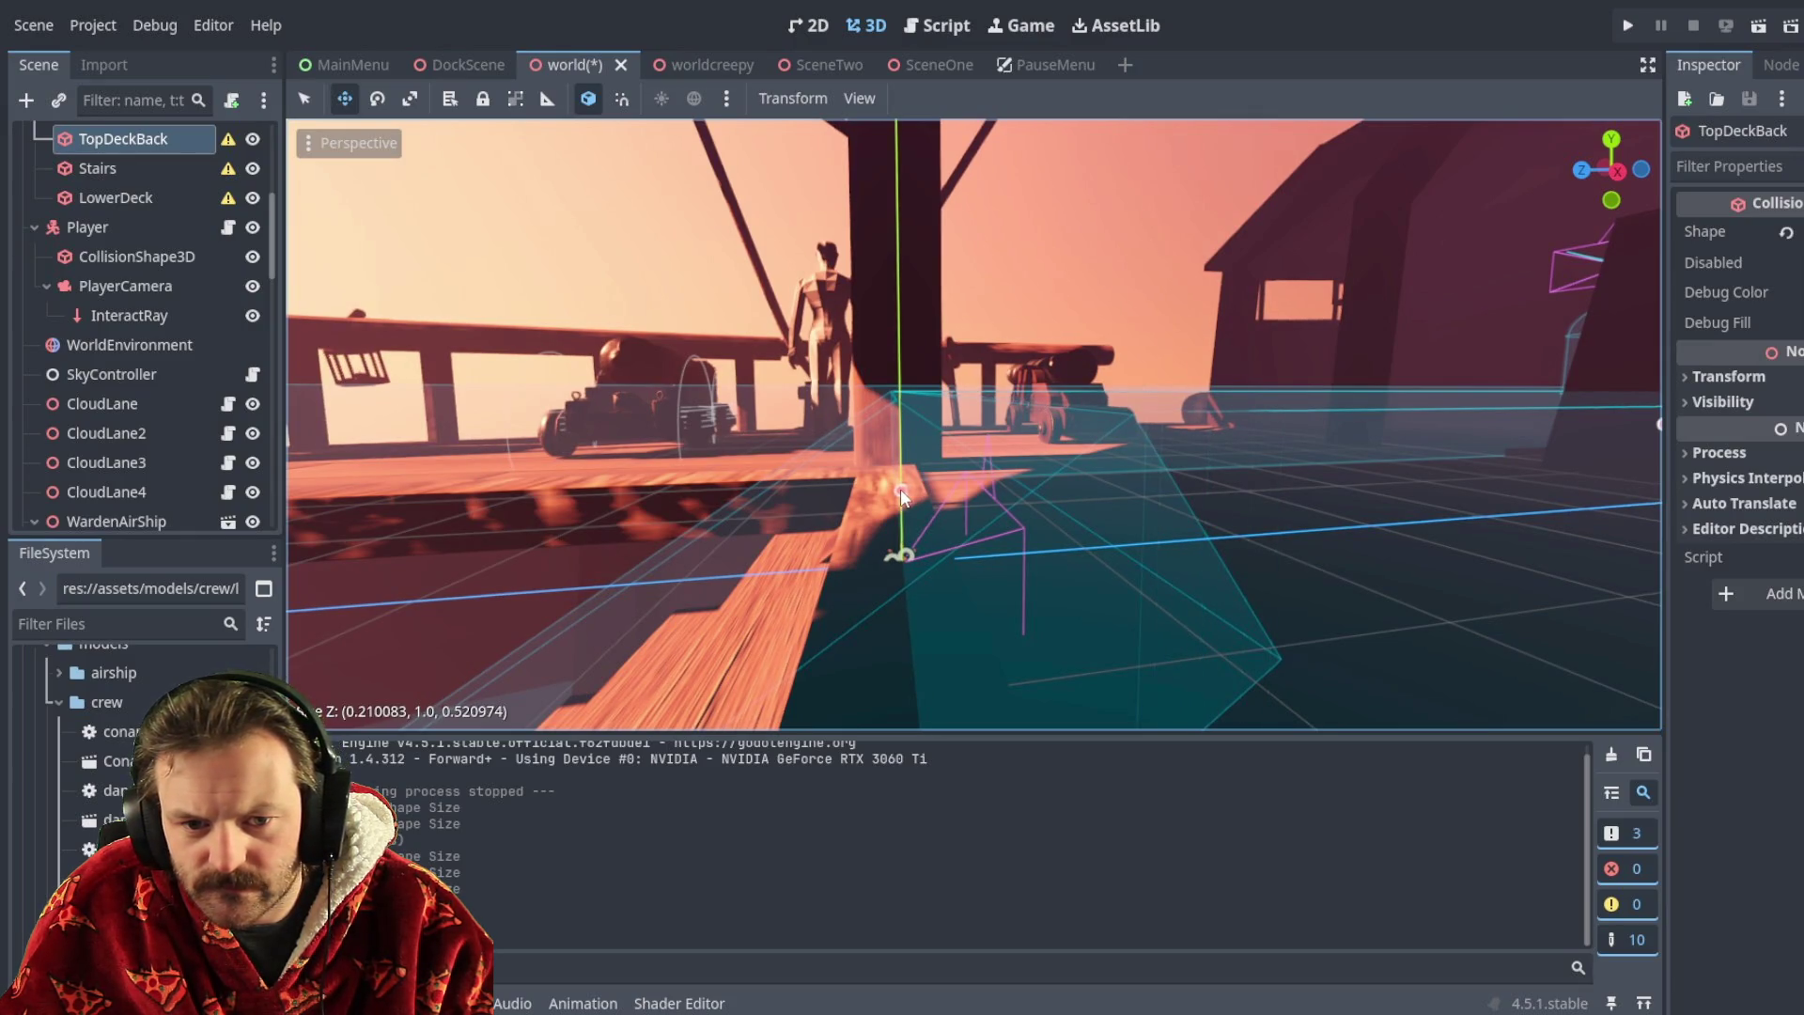
pyautogui.click(1086, 363)
pyautogui.click(1139, 292)
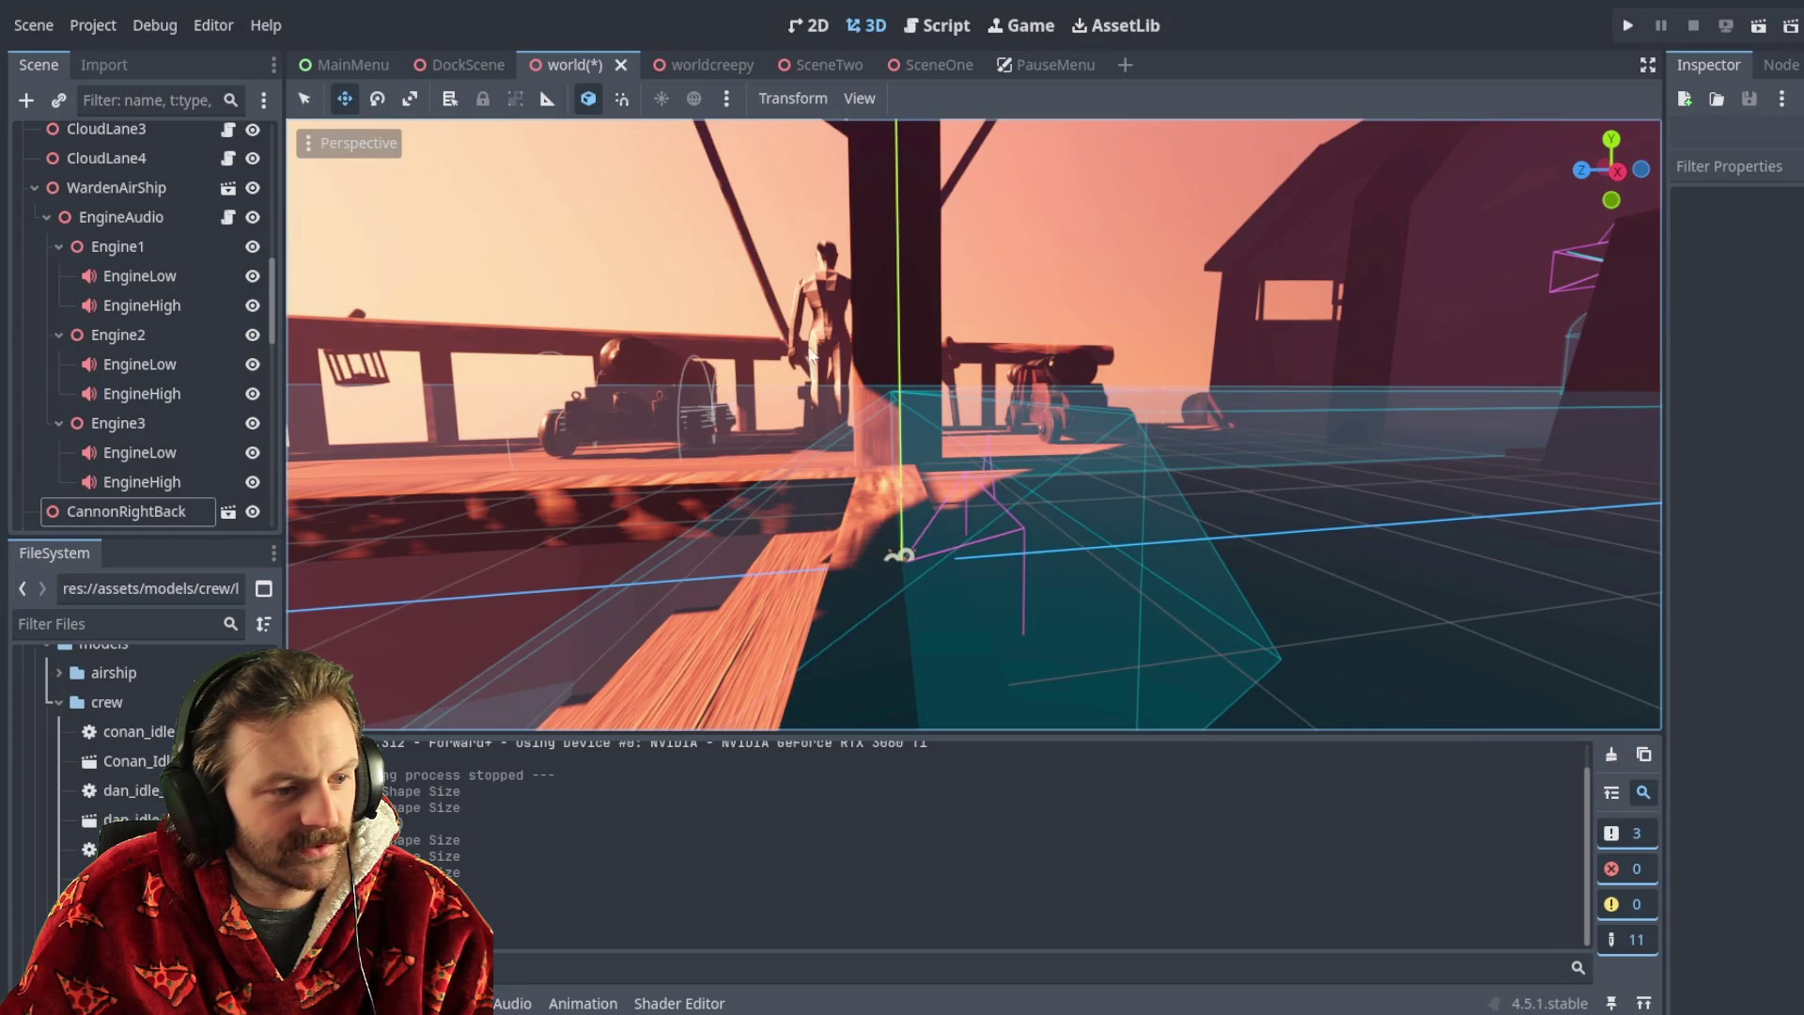
pyautogui.moveTo(893, 366); pyautogui.dragTo(894, 404, button='right')
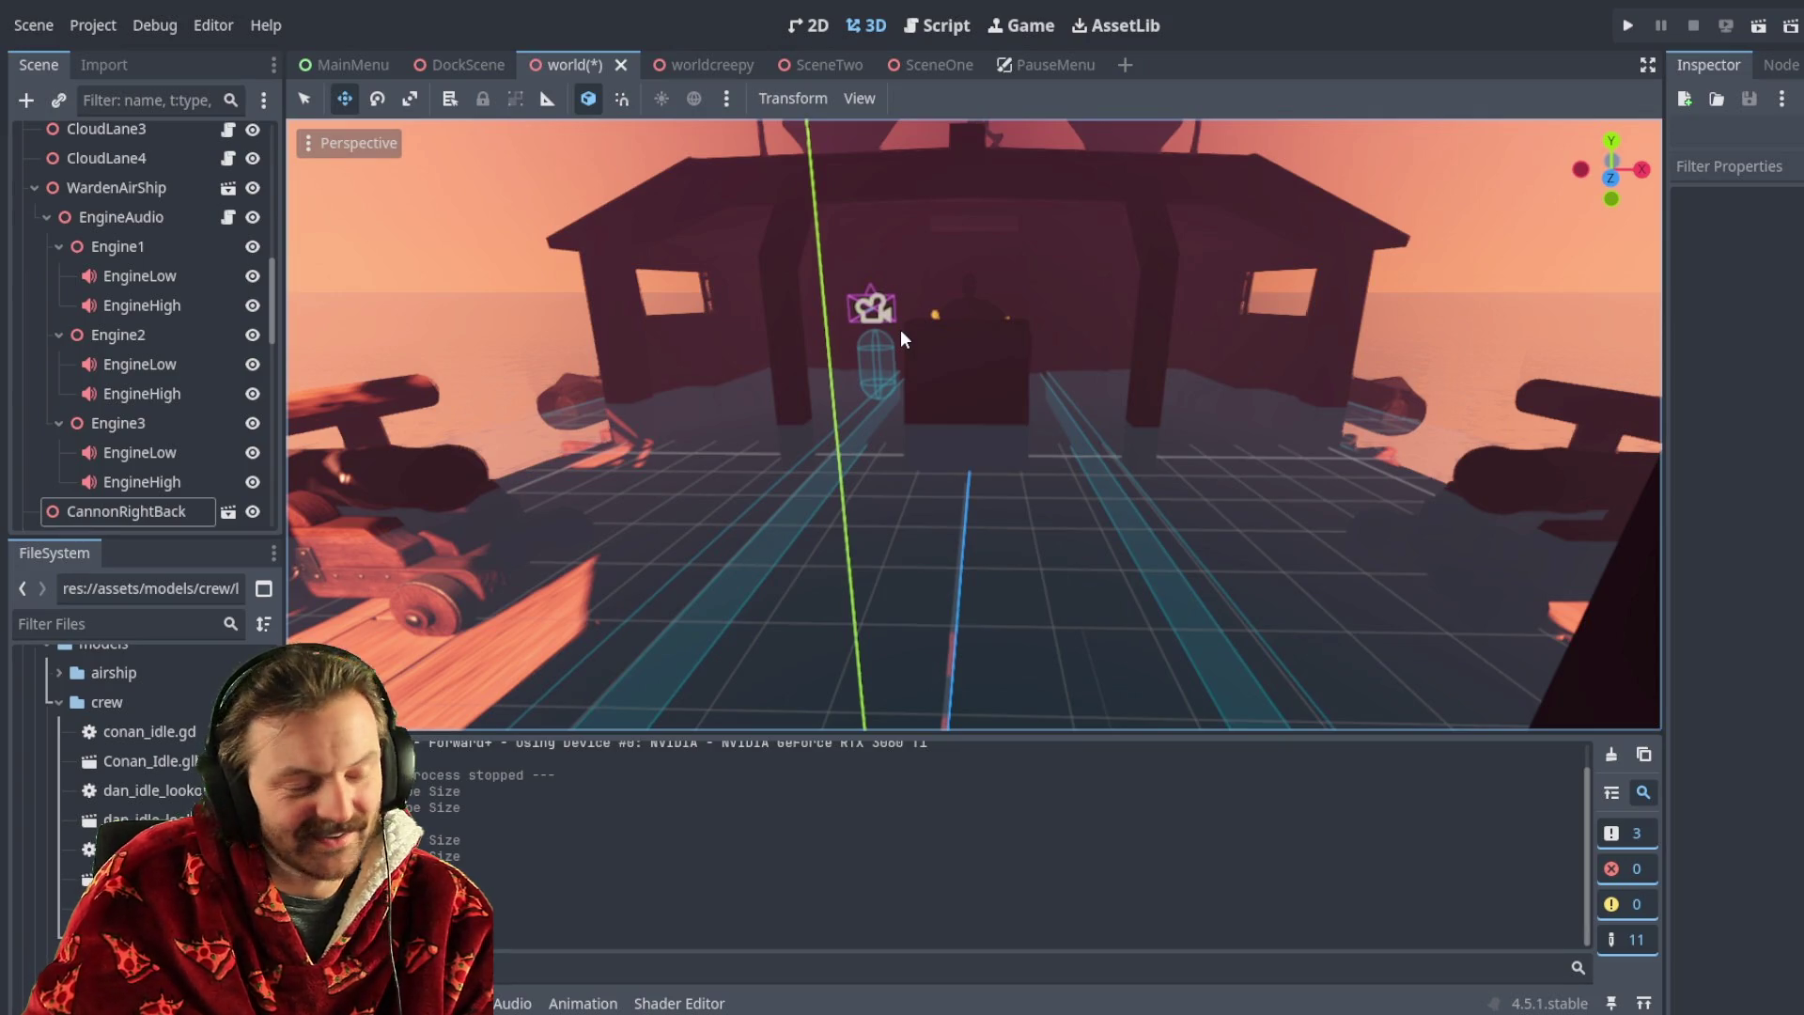
pyautogui.moveTo(900, 329); pyautogui.dragTo(771, 395, button='right')
pyautogui.moveTo(1034, 461); pyautogui.dragTo(1034, 460, button='right')
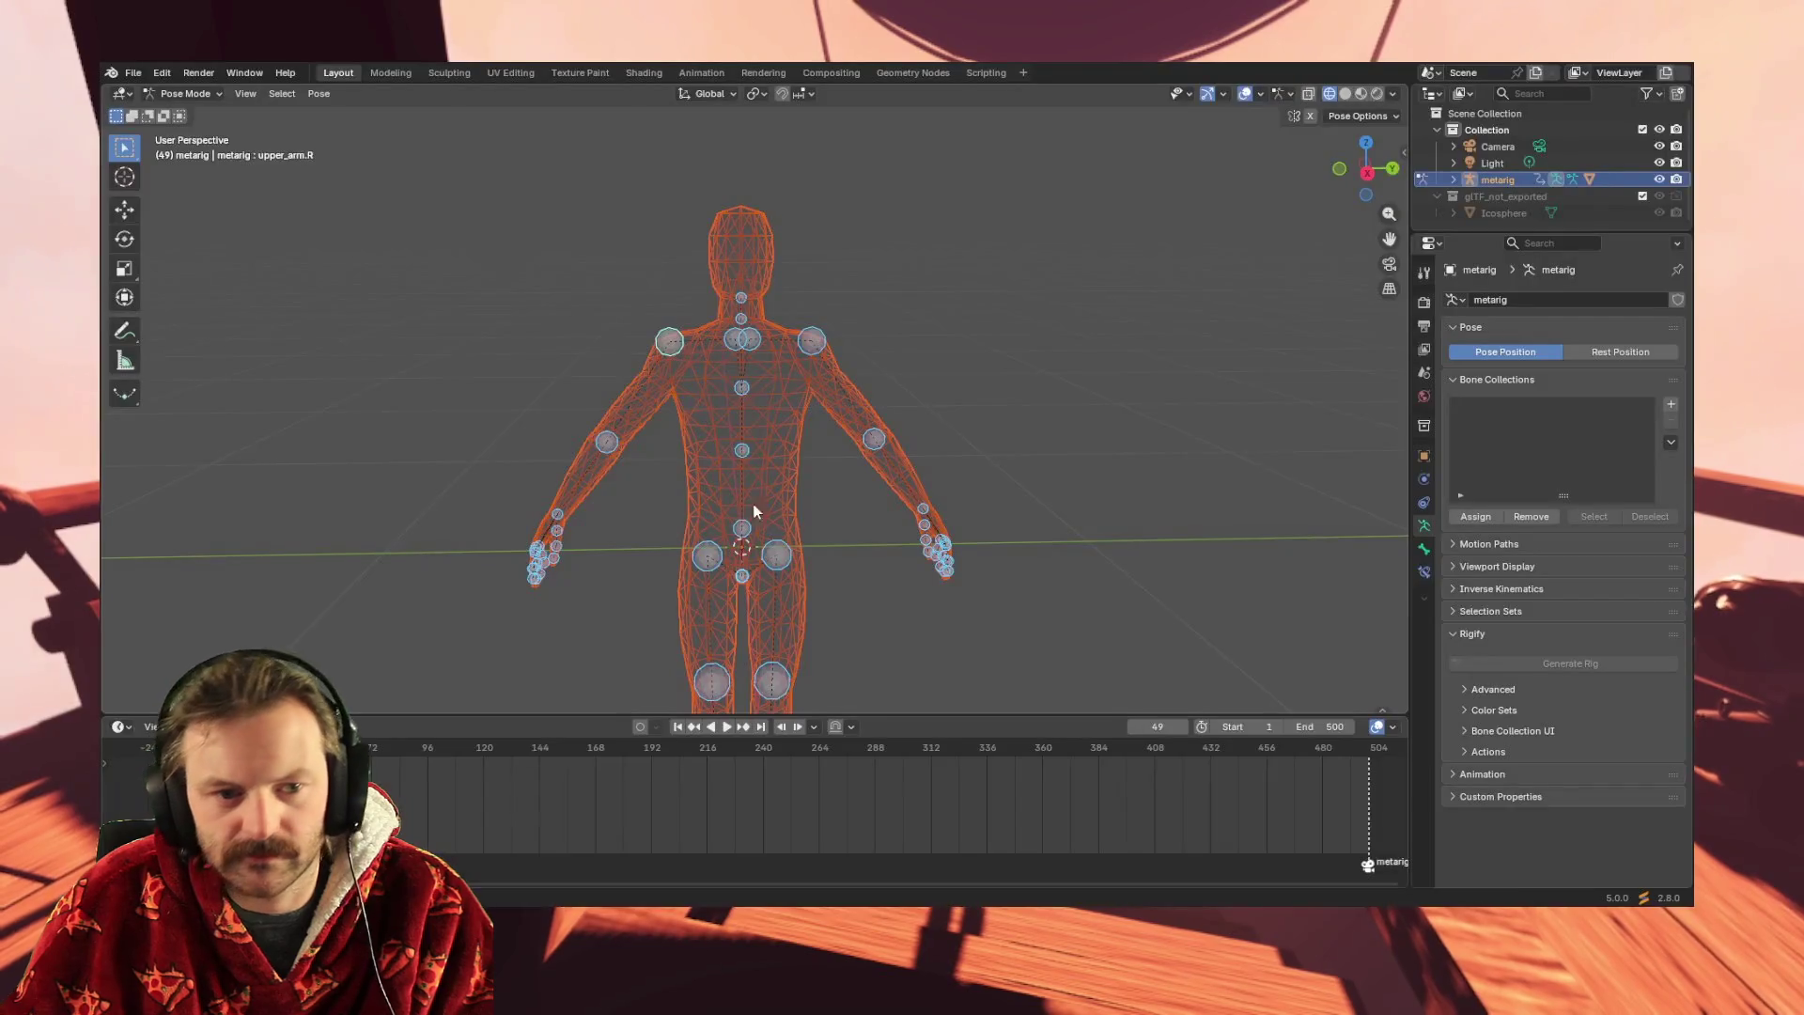
# - Import the Mixamo FBX character and move it beside the metarig, down onto the ground
pyautogui.scroll(-3, 537, 230)
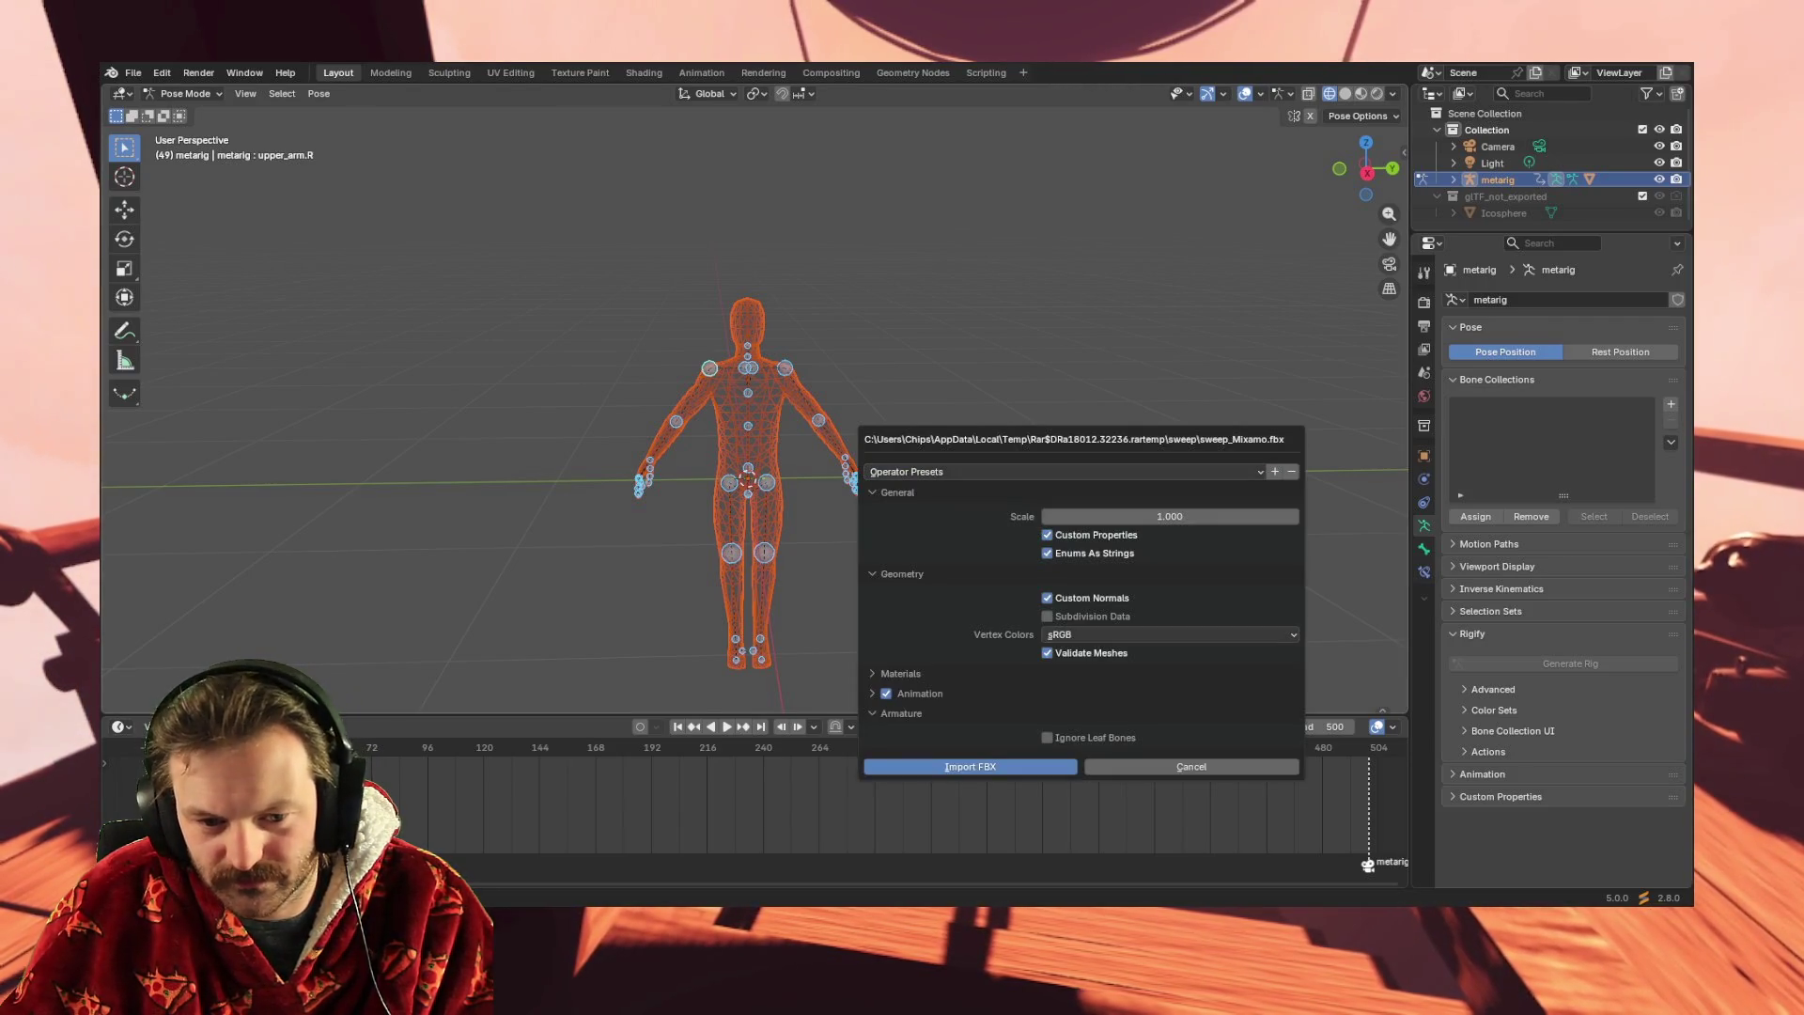
pyautogui.click(996, 767)
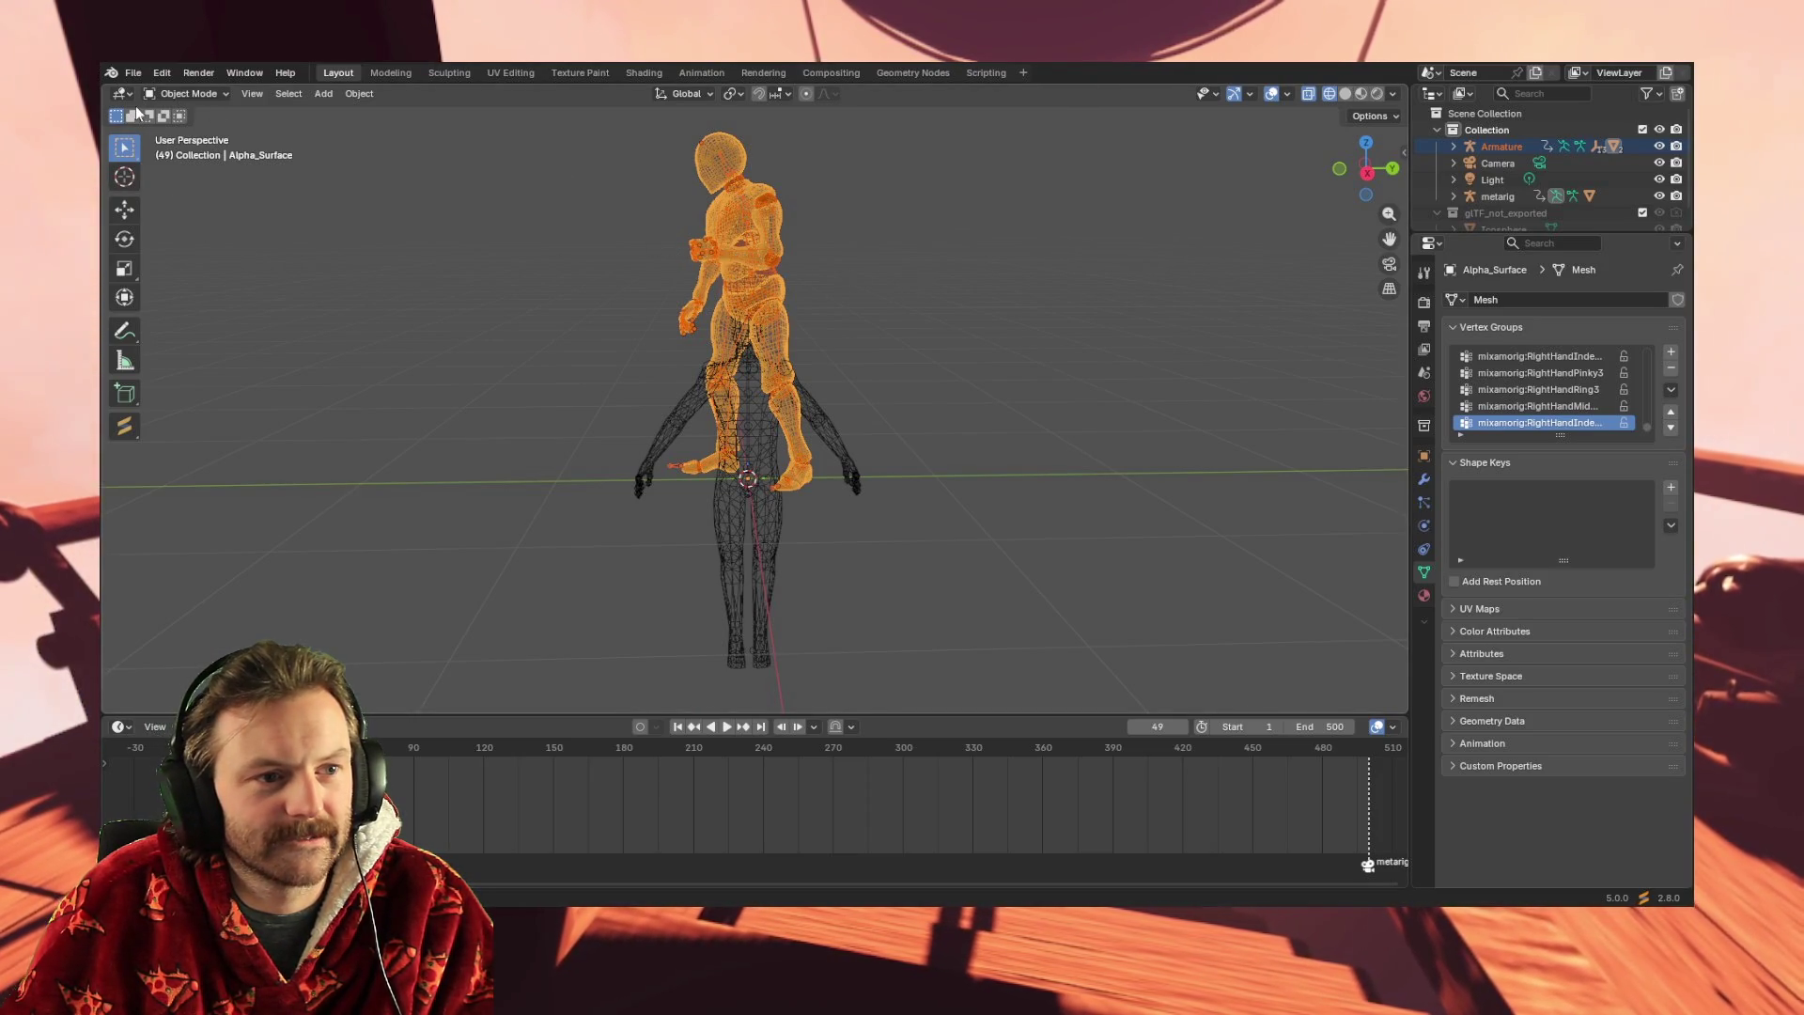
pyautogui.click(124, 208)
pyautogui.moveTo(779, 345); pyautogui.dragTo(1156, 345)
pyautogui.moveTo(1090, 274)
pyautogui.mouseDown()
pyautogui.moveTo(1087, 460)
pyautogui.moveTo(1087, 414)
pyautogui.mouseUp()
# - Deselect the character, orbit around both figures, and start its animation playback
pyautogui.rightClick(1000, 523)
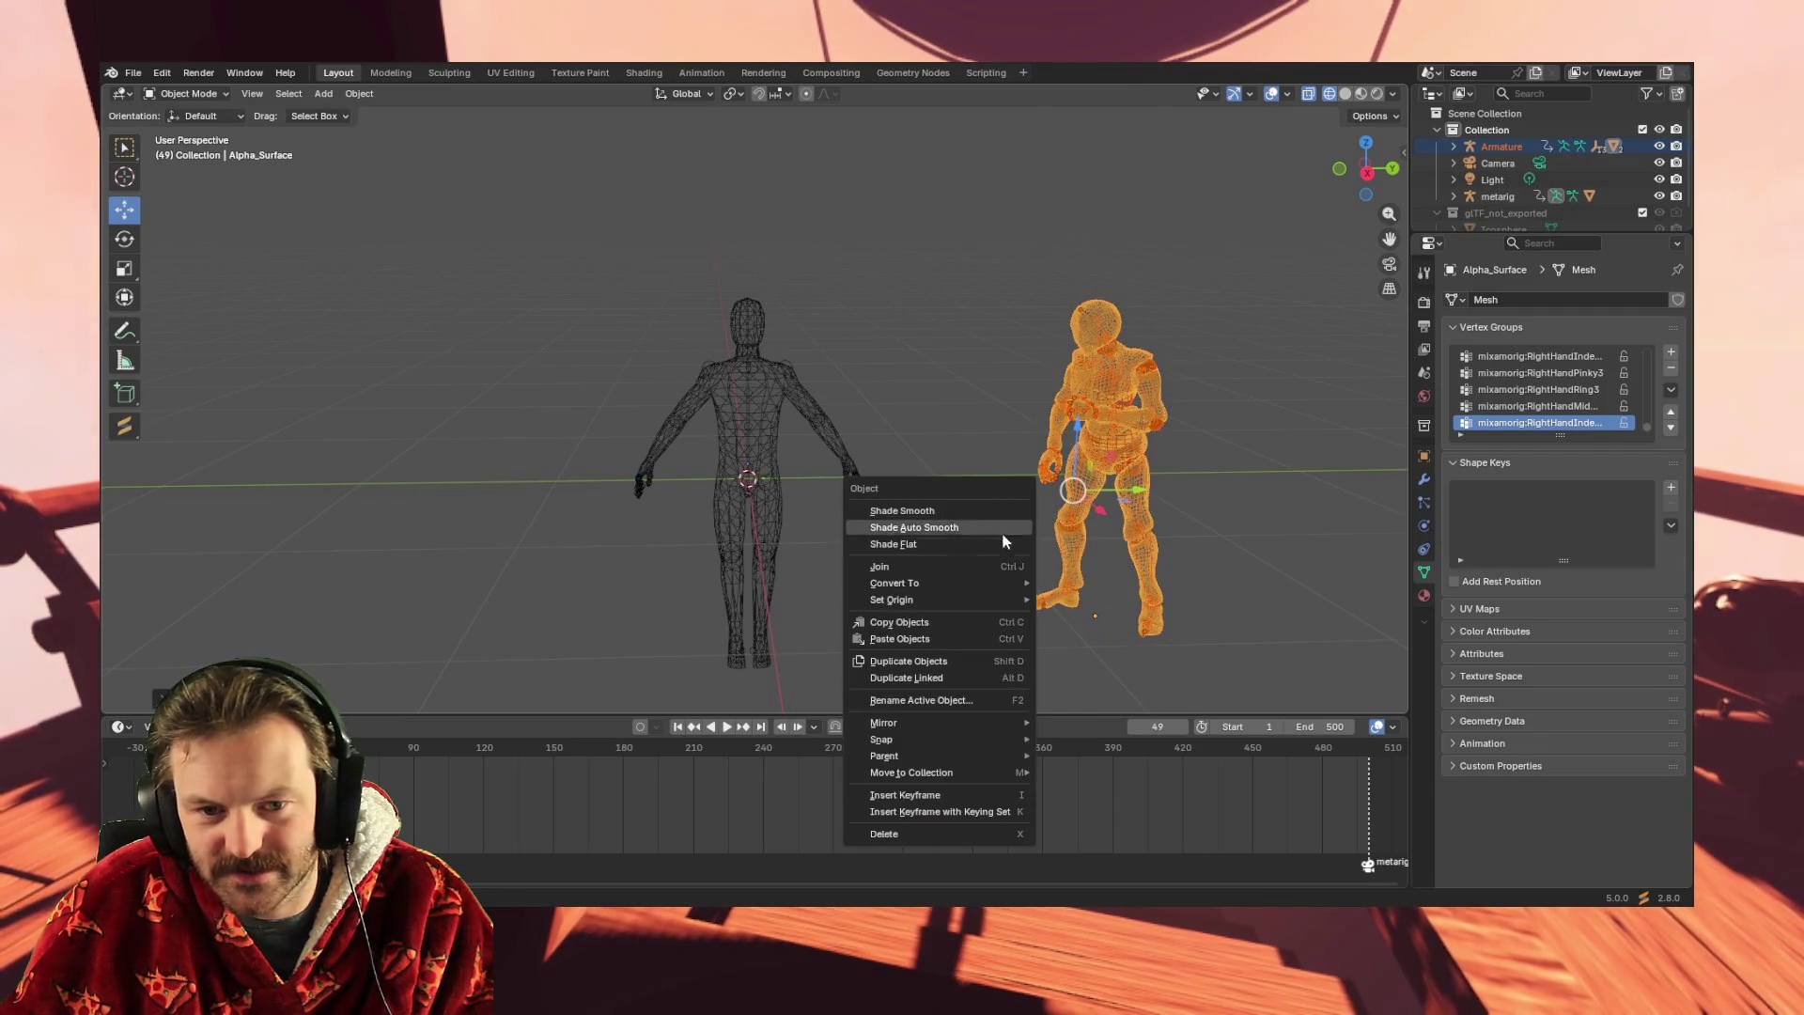
pyautogui.click(957, 438)
pyautogui.moveTo(956, 438)
pyautogui.mouseDown(button='middle')
pyautogui.moveTo(958, 407)
pyautogui.moveTo(1075, 403)
pyautogui.mouseUp(button='middle')
pyautogui.rightClick(991, 435)
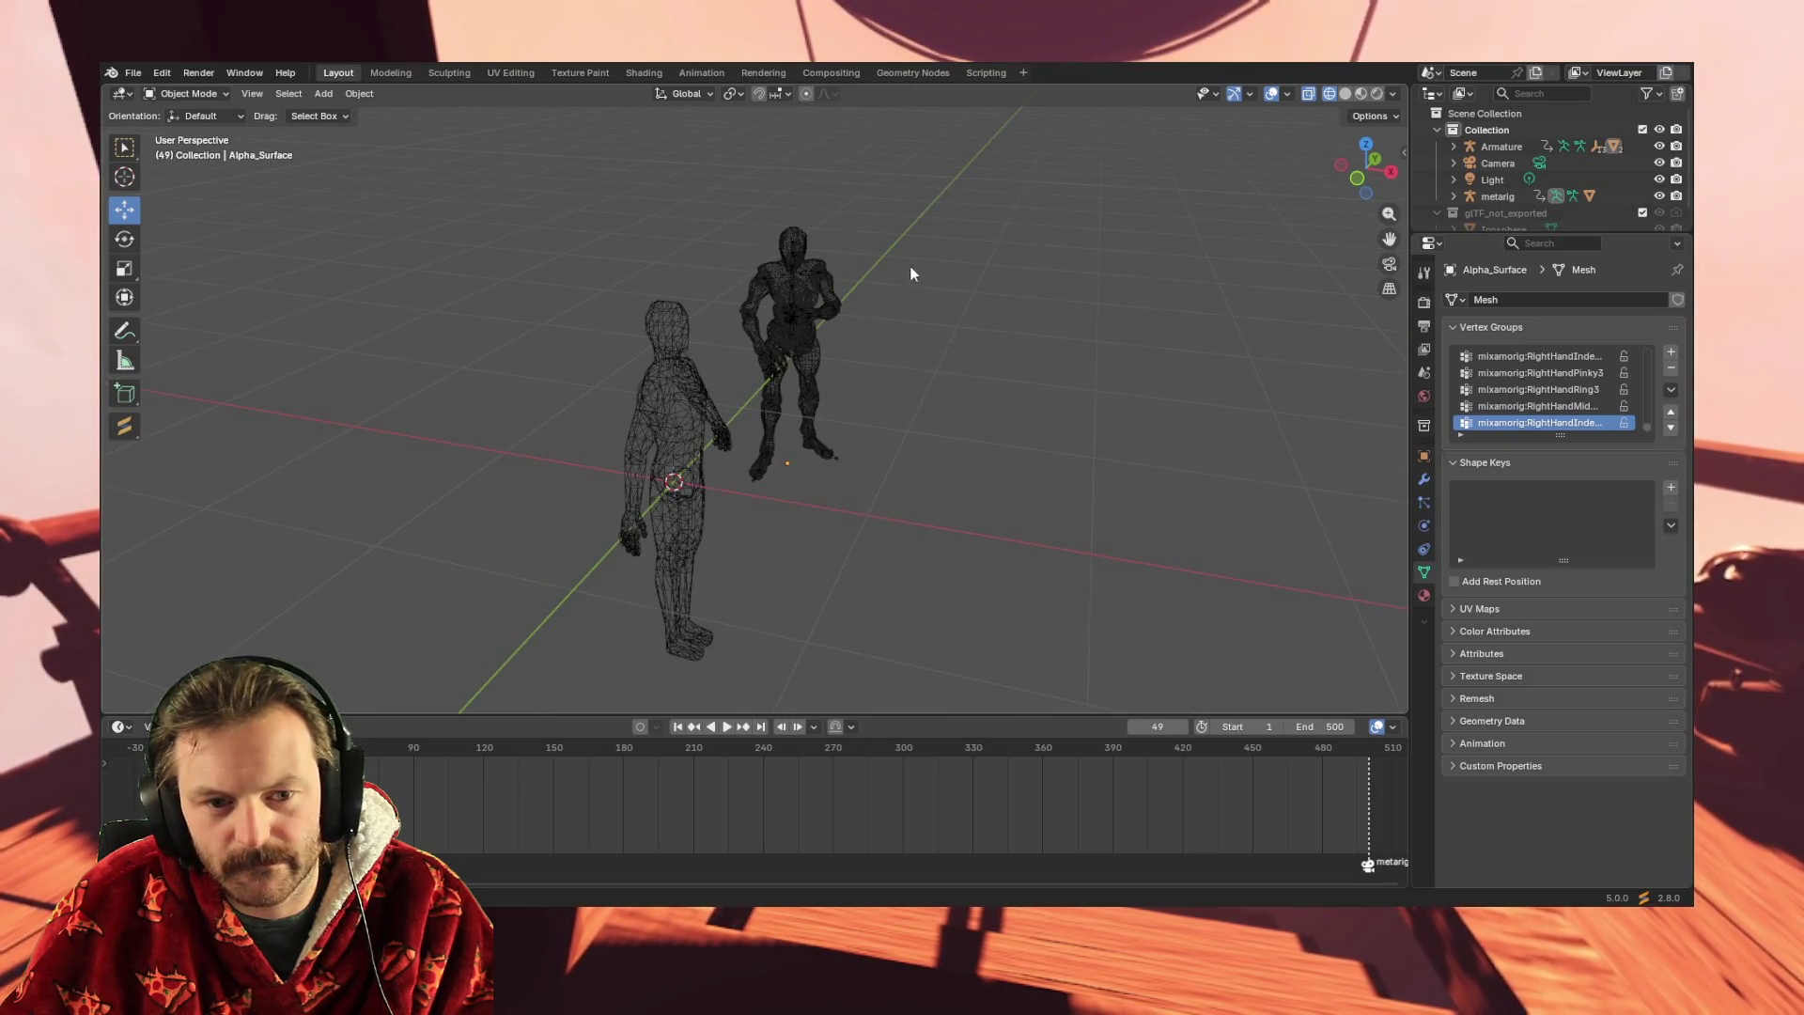
pyautogui.moveTo(926, 336)
pyautogui.mouseDown(button='middle')
pyautogui.moveTo(955, 375)
pyautogui.moveTo(853, 339)
pyautogui.moveTo(991, 481)
pyautogui.moveTo(935, 424)
pyautogui.moveTo(983, 375)
pyautogui.moveTo(695, 697)
pyautogui.mouseUp(button='middle')
pyautogui.scroll(4, 836, 319)
pyautogui.rightClick(926, 404)
pyautogui.click(727, 726)
pyautogui.moveTo(945, 404)
pyautogui.mouseDown(button='middle')
pyautogui.moveTo(969, 386)
pyautogui.moveTo(953, 370)
pyautogui.moveTo(968, 380)
pyautogui.mouseUp(button='middle')
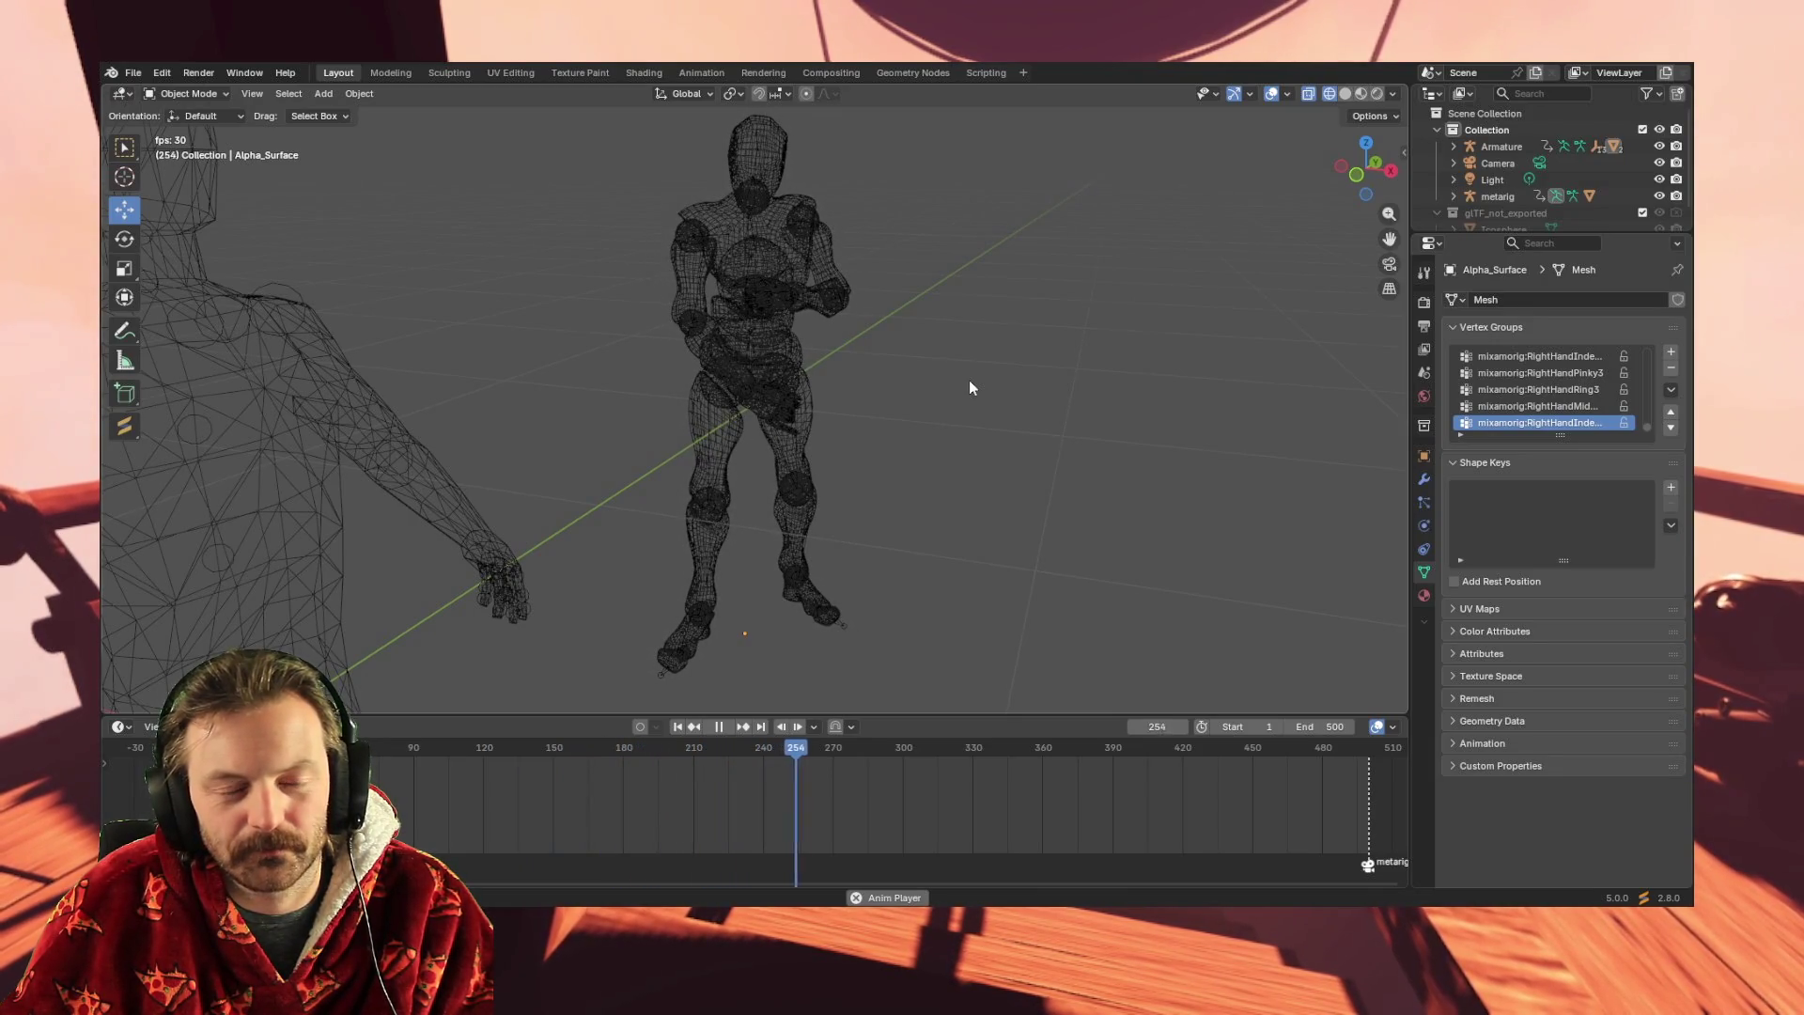
# - Stop the animation, replay it from the first frame while orbiting, then stop it again
pyautogui.click(719, 727)
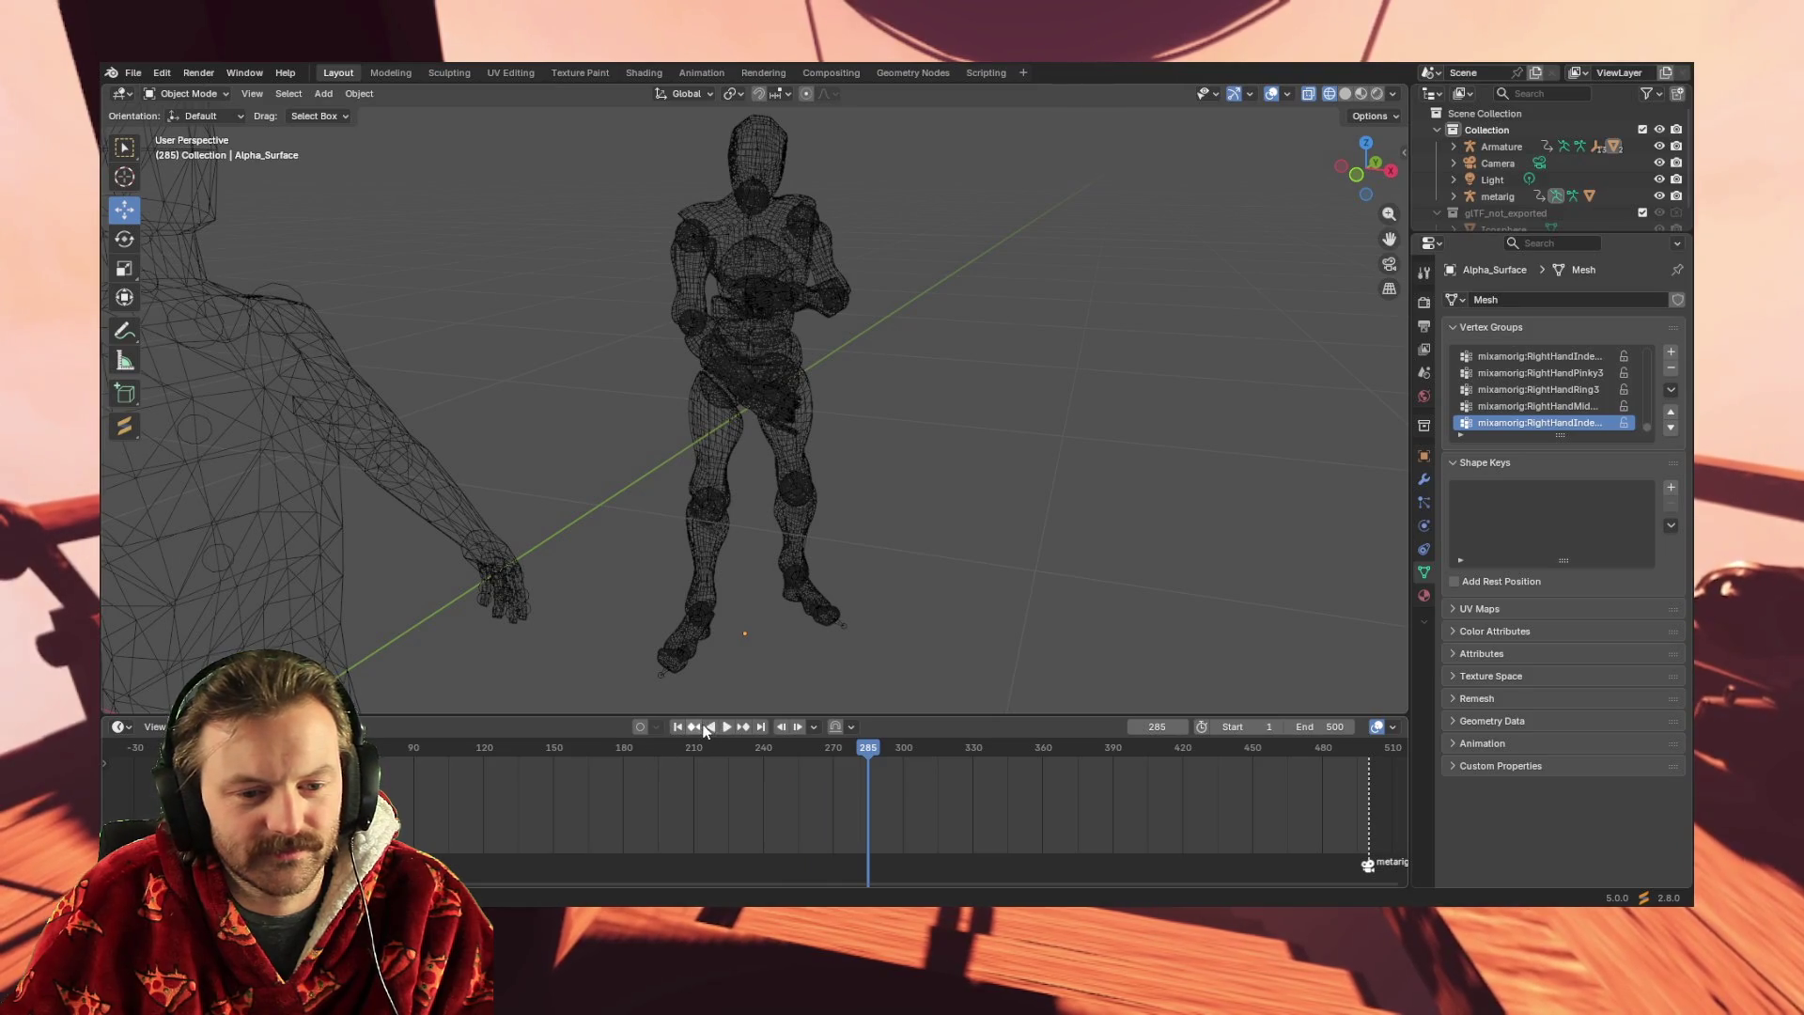
pyautogui.click(677, 727)
pyautogui.click(726, 726)
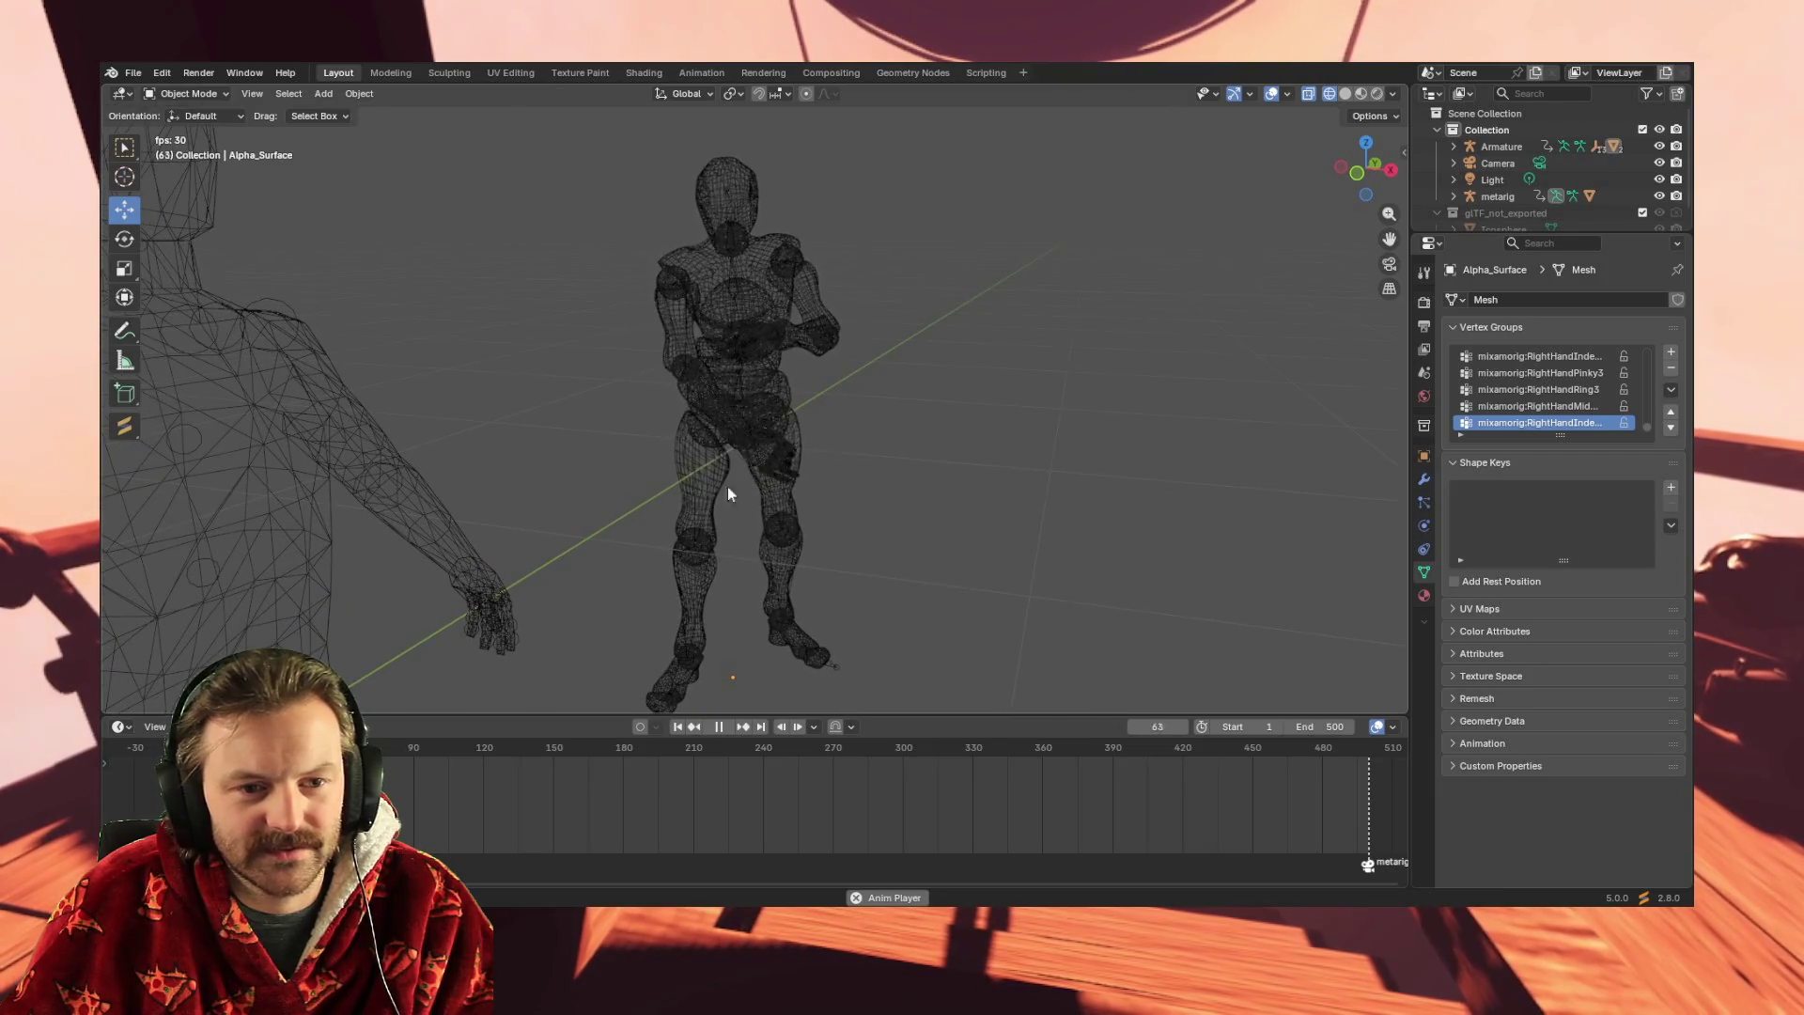
pyautogui.moveTo(816, 549)
pyautogui.mouseDown(button='middle')
pyautogui.moveTo(933, 536)
pyautogui.moveTo(917, 534)
pyautogui.mouseUp(button='middle')
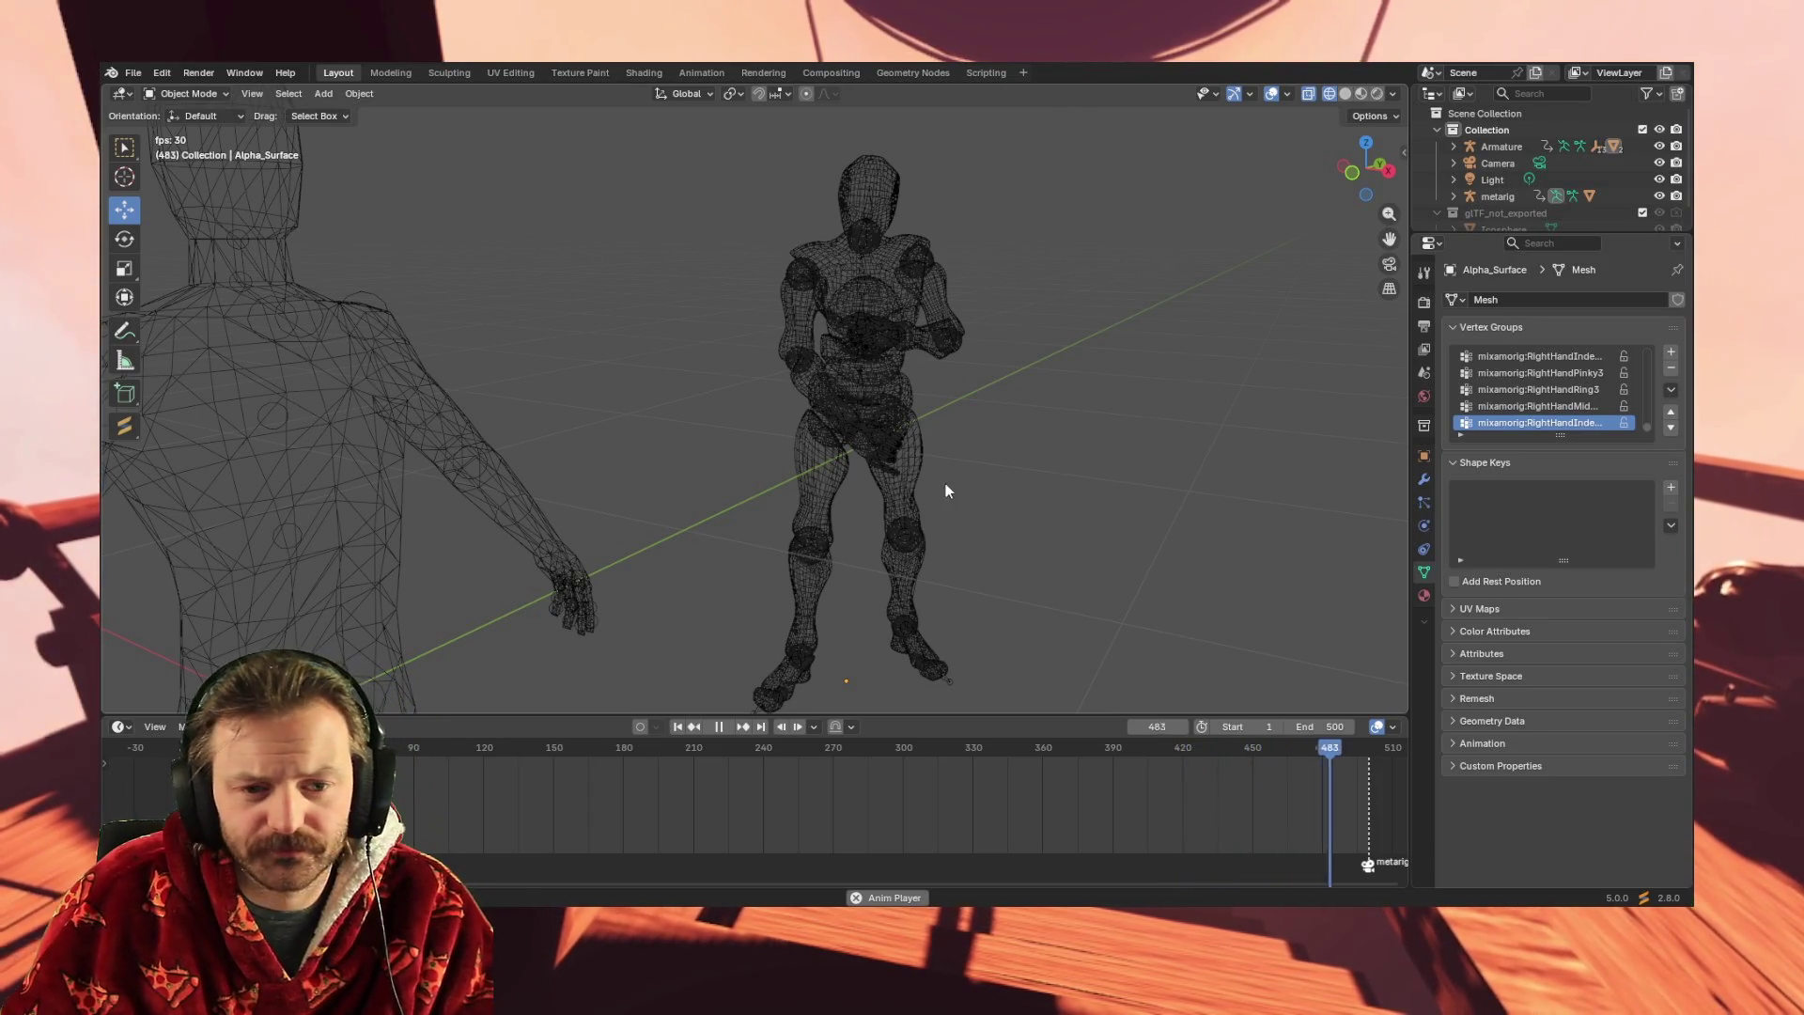
pyautogui.press('space')
# - Run through reverse, end and start playback controls, pause at frame 107, and orbit closer
pyautogui.click(710, 726)
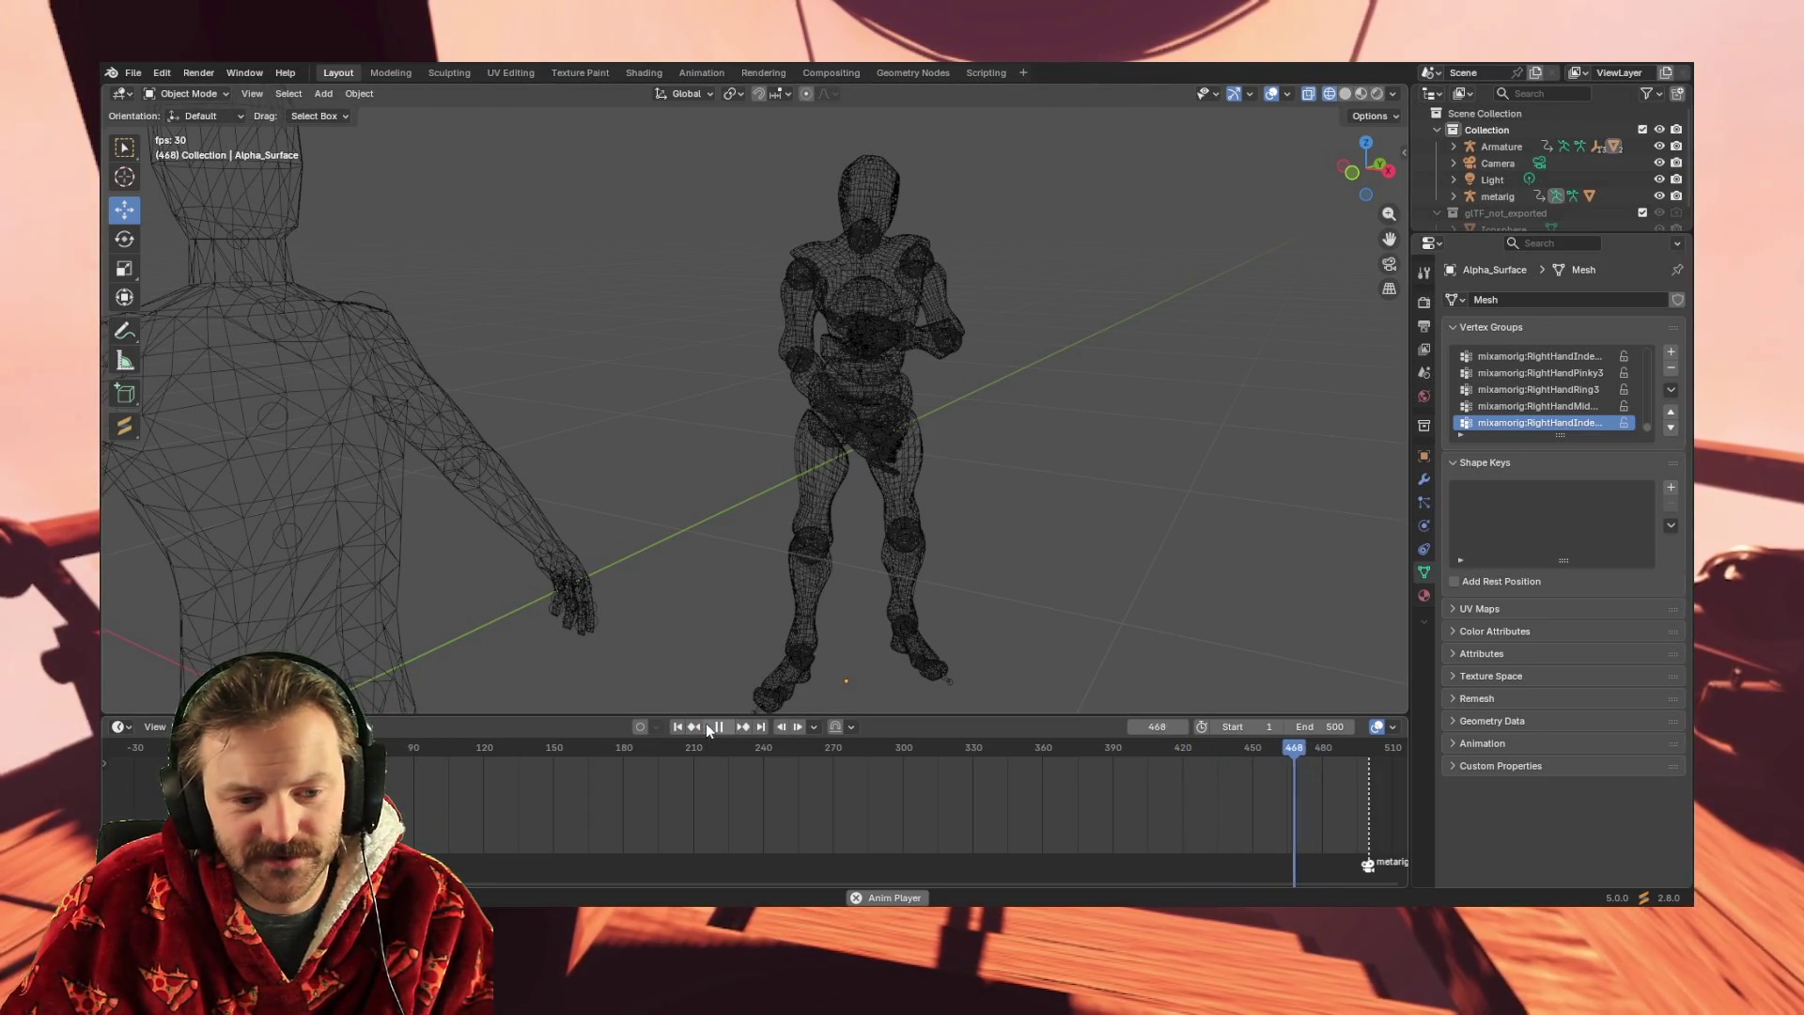
pyautogui.click(679, 725)
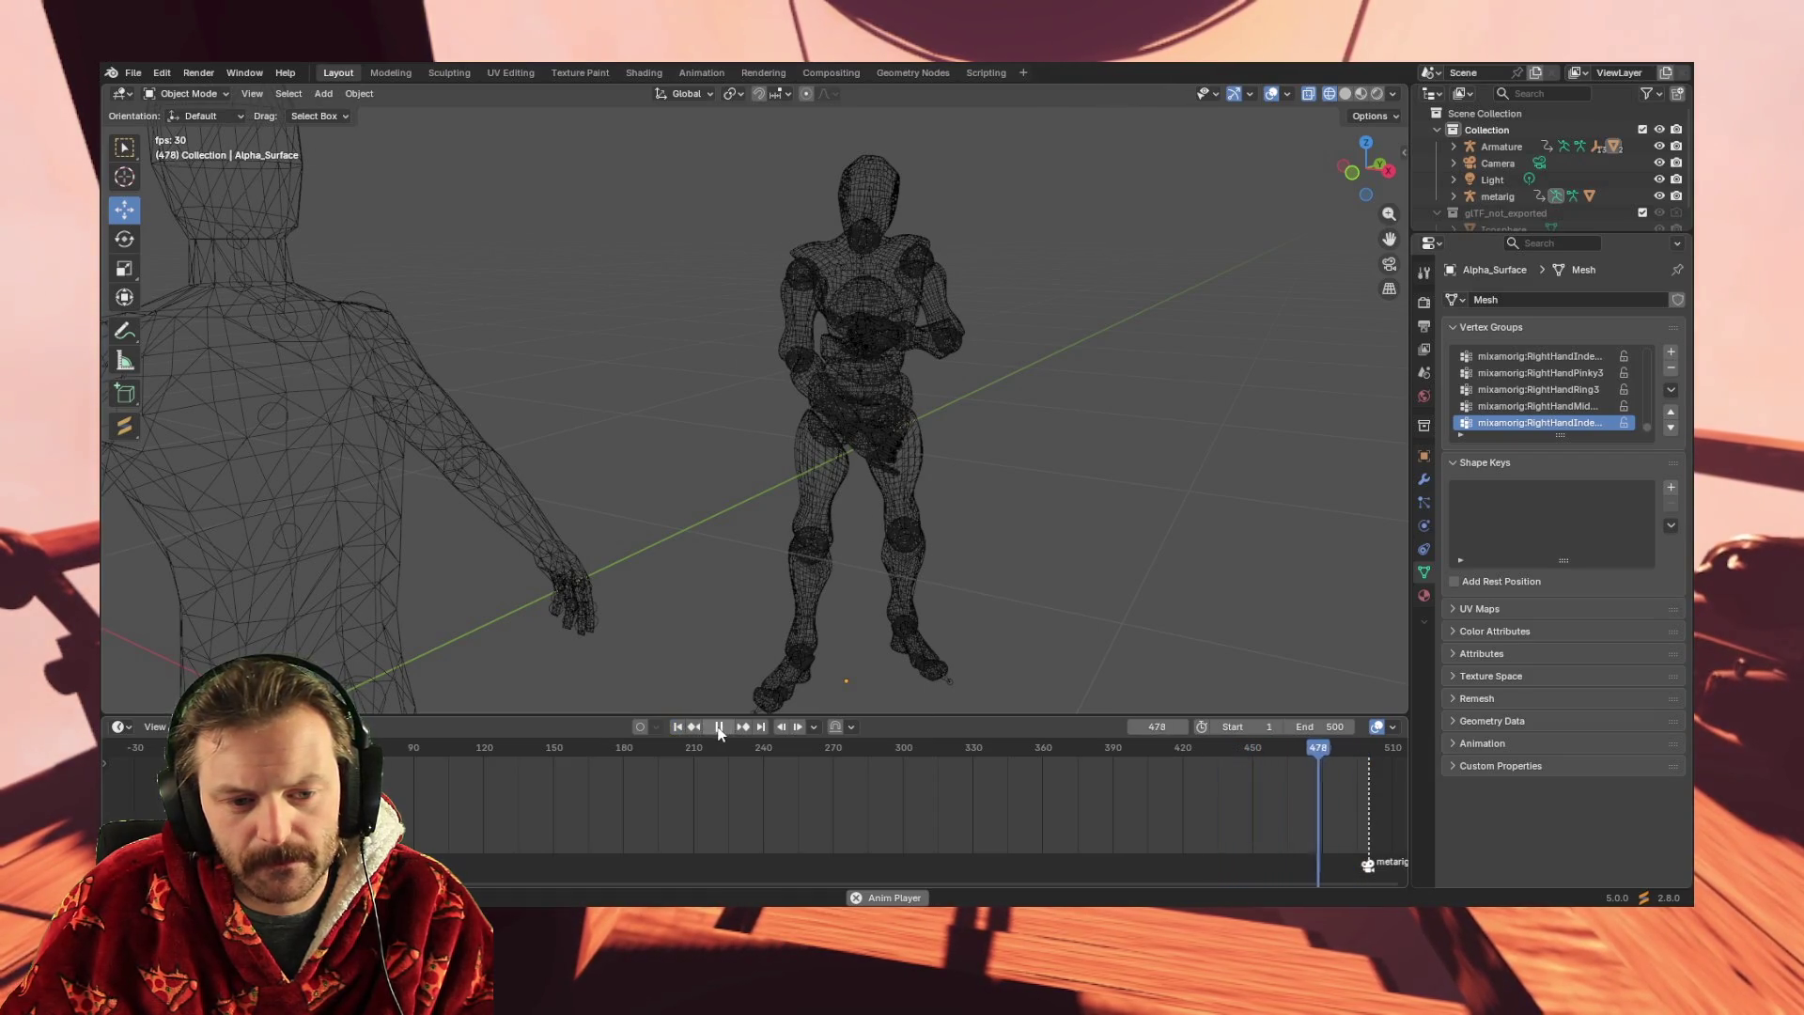
pyautogui.click(719, 725)
pyautogui.click(723, 726)
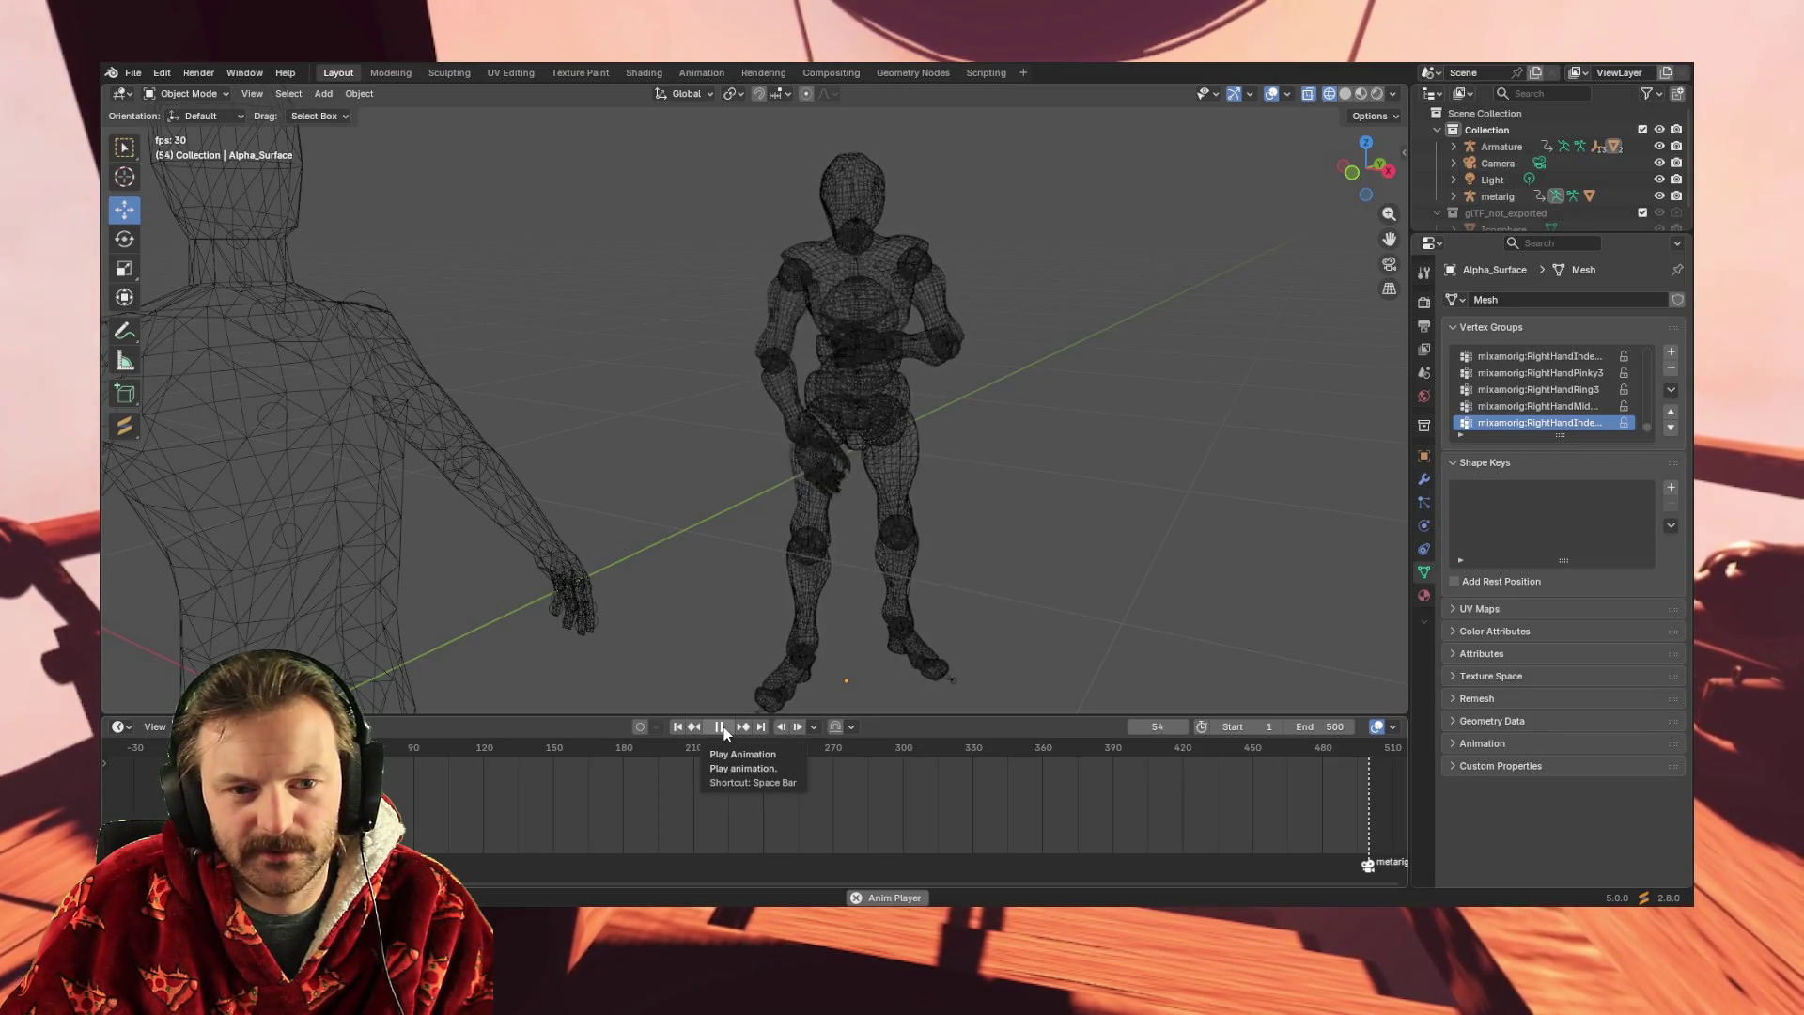
pyautogui.click(724, 726)
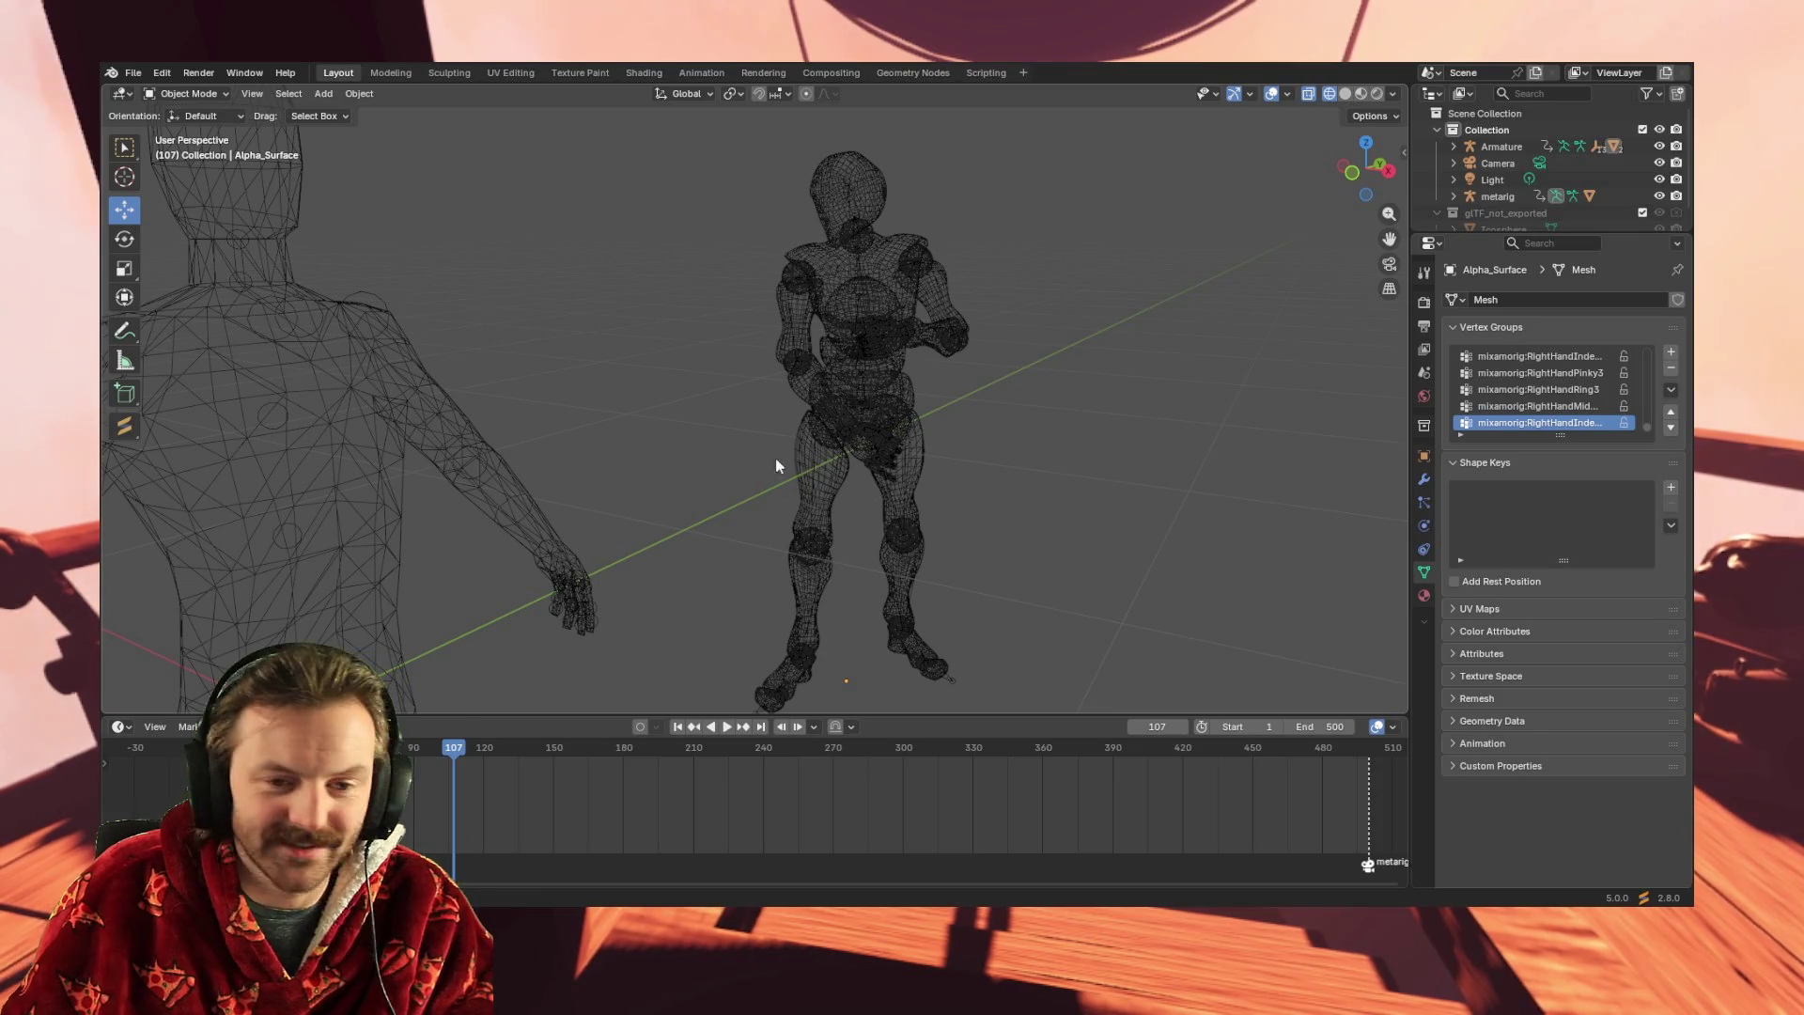
pyautogui.moveTo(912, 474)
pyautogui.mouseDown(button='middle')
pyautogui.moveTo(870, 457)
pyautogui.moveTo(837, 470)
pyautogui.moveTo(882, 417)
pyautogui.moveTo(900, 454)
pyautogui.moveTo(911, 414)
pyautogui.moveTo(913, 433)
pyautogui.moveTo(861, 450)
pyautogui.mouseUp(button='middle')
pyautogui.rightClick(831, 465)
pyautogui.scroll(-5, 855, 454)
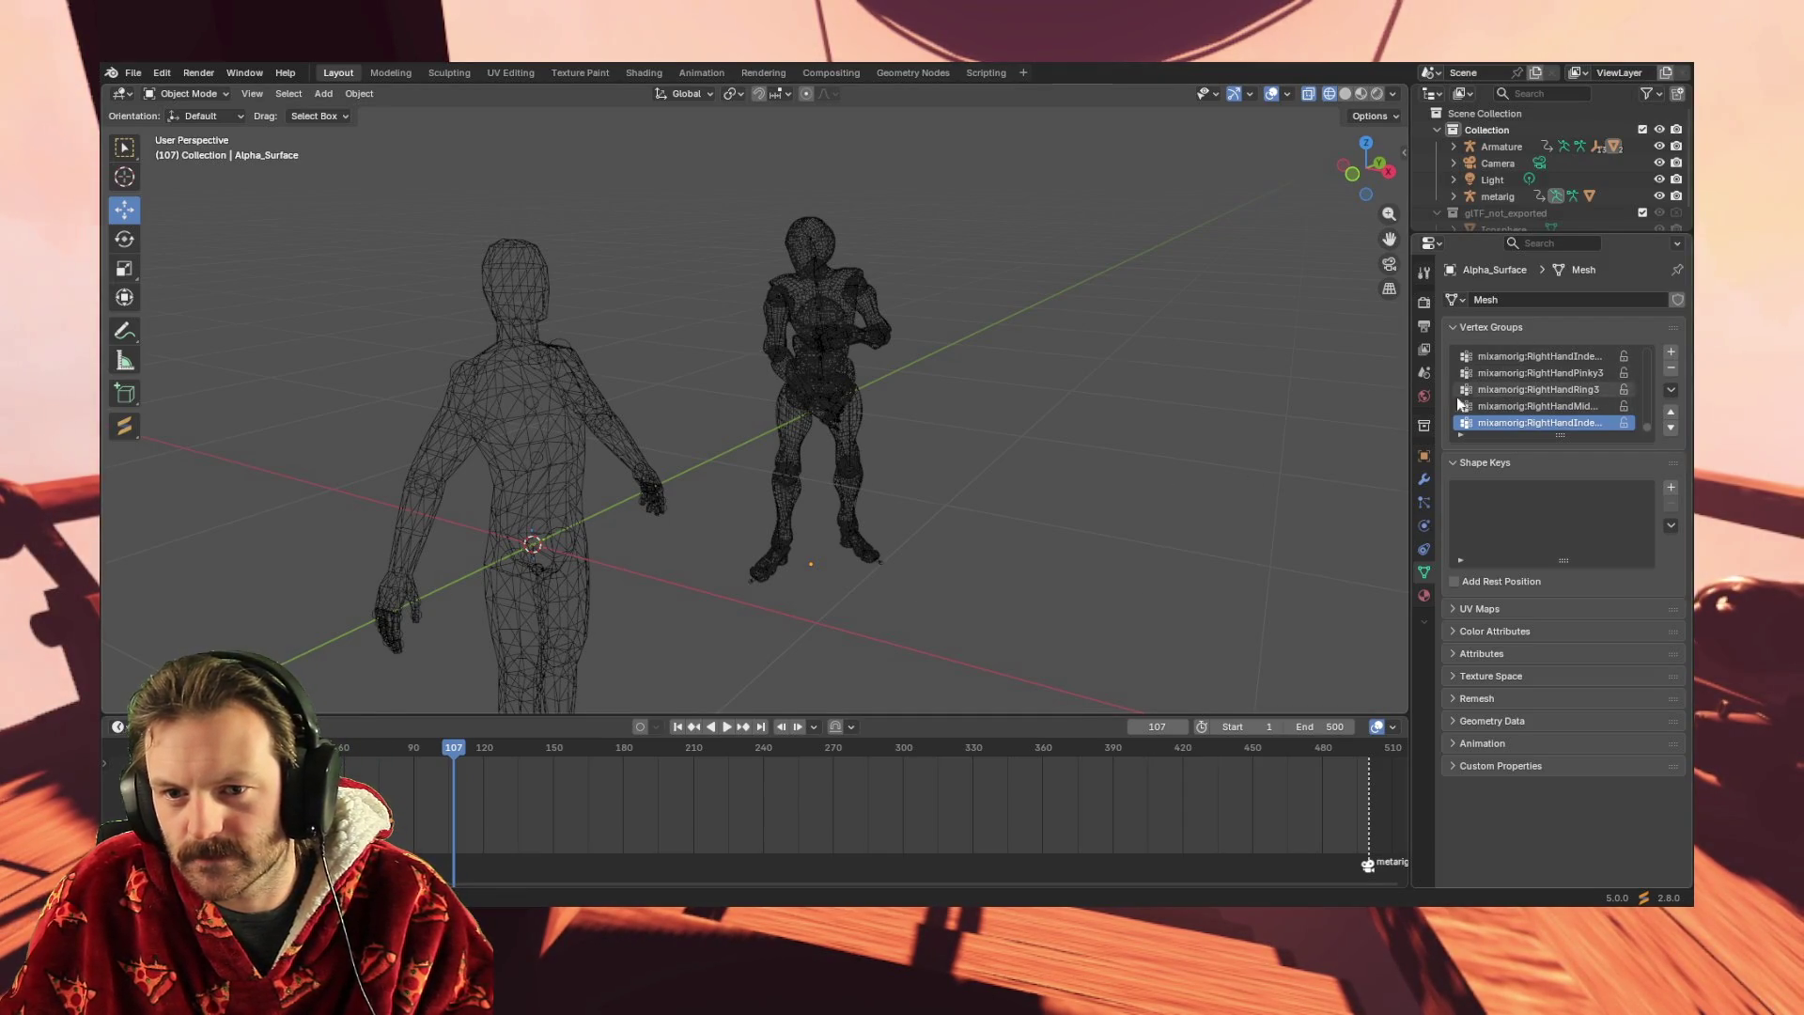
# - Select the metarig, then the Mixamo Armature in the Outliner, and zoom the viewport in and out
pyautogui.click(1498, 200)
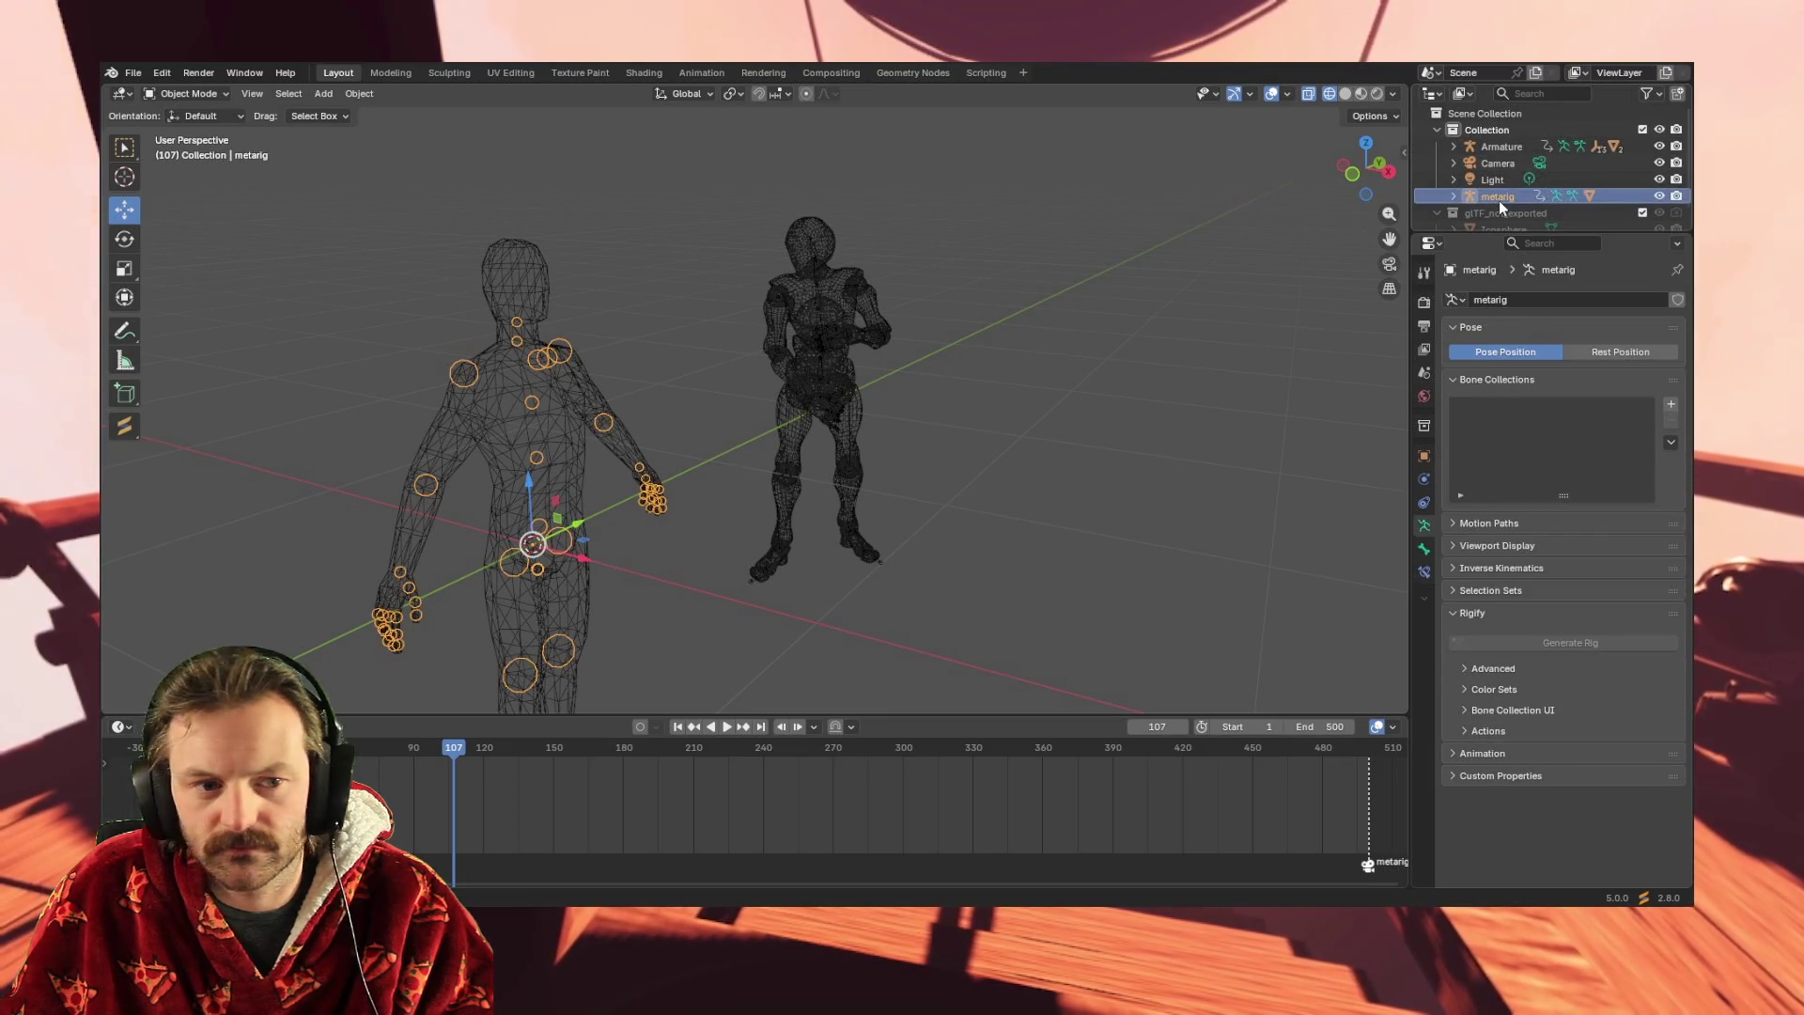
pyautogui.click(1503, 145)
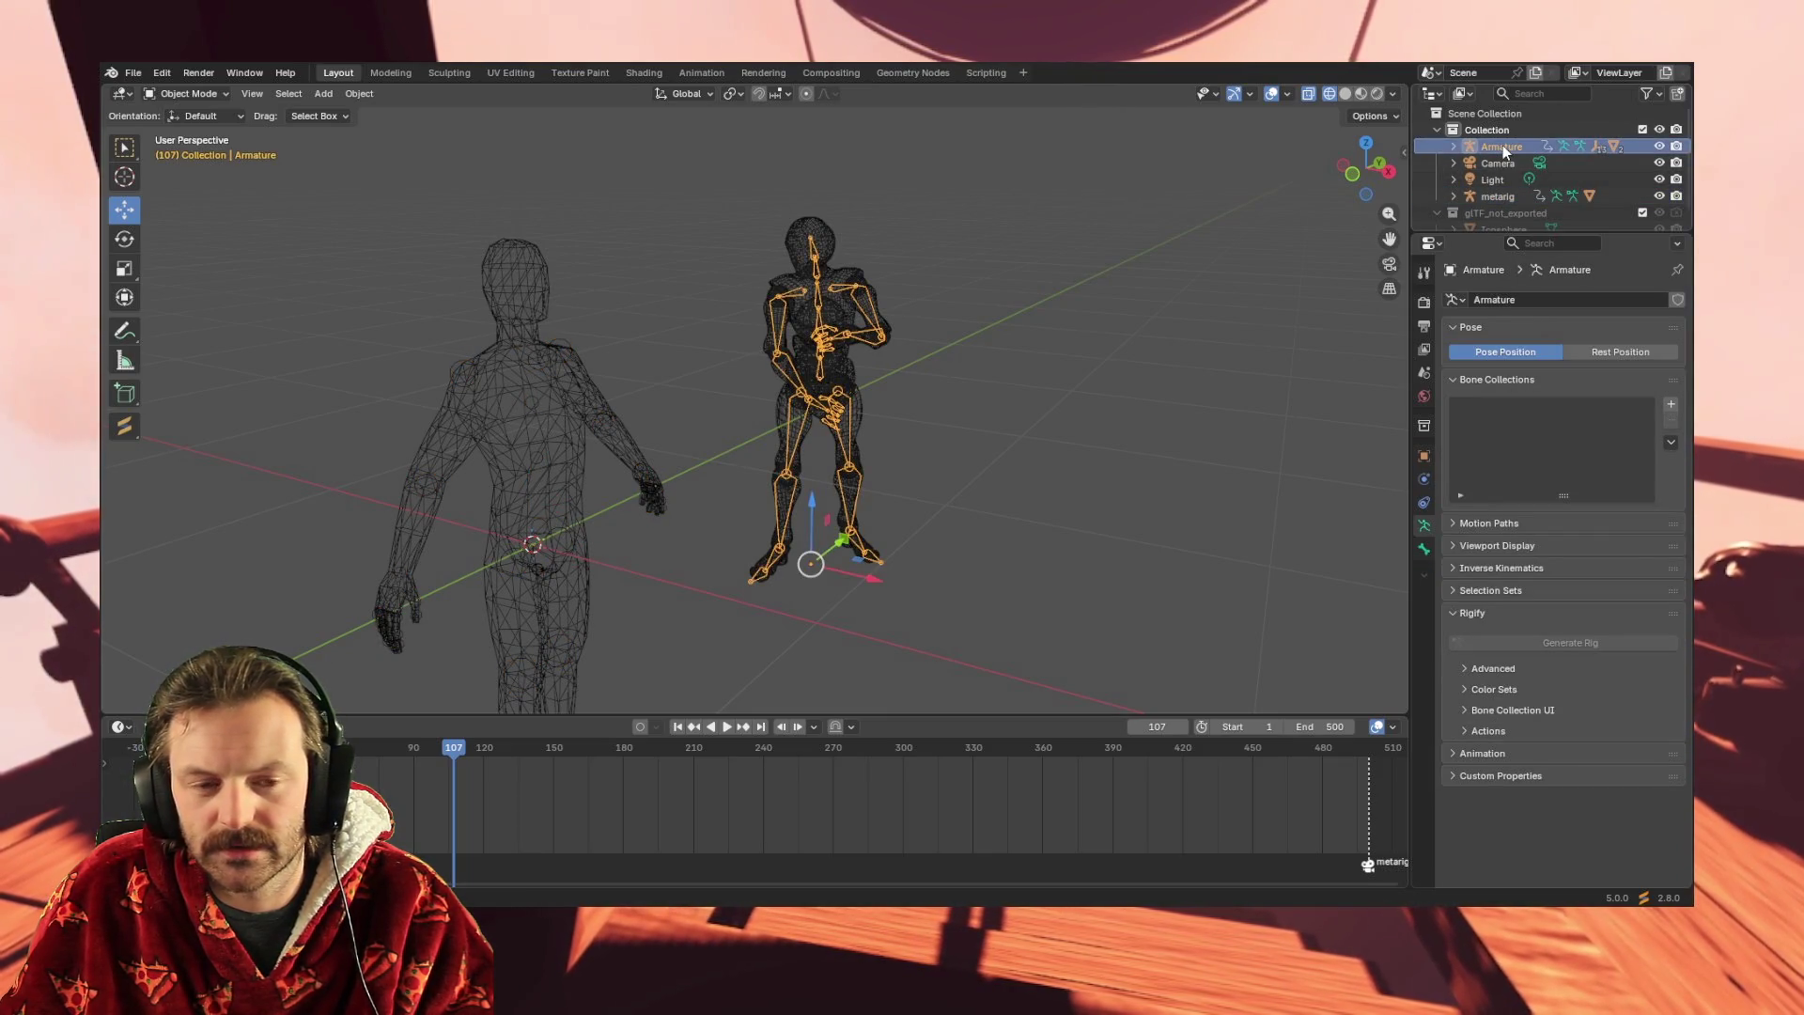
pyautogui.scroll(3, 883, 410)
pyautogui.scroll(-3, 882, 409)
pyautogui.scroll(4, 882, 410)
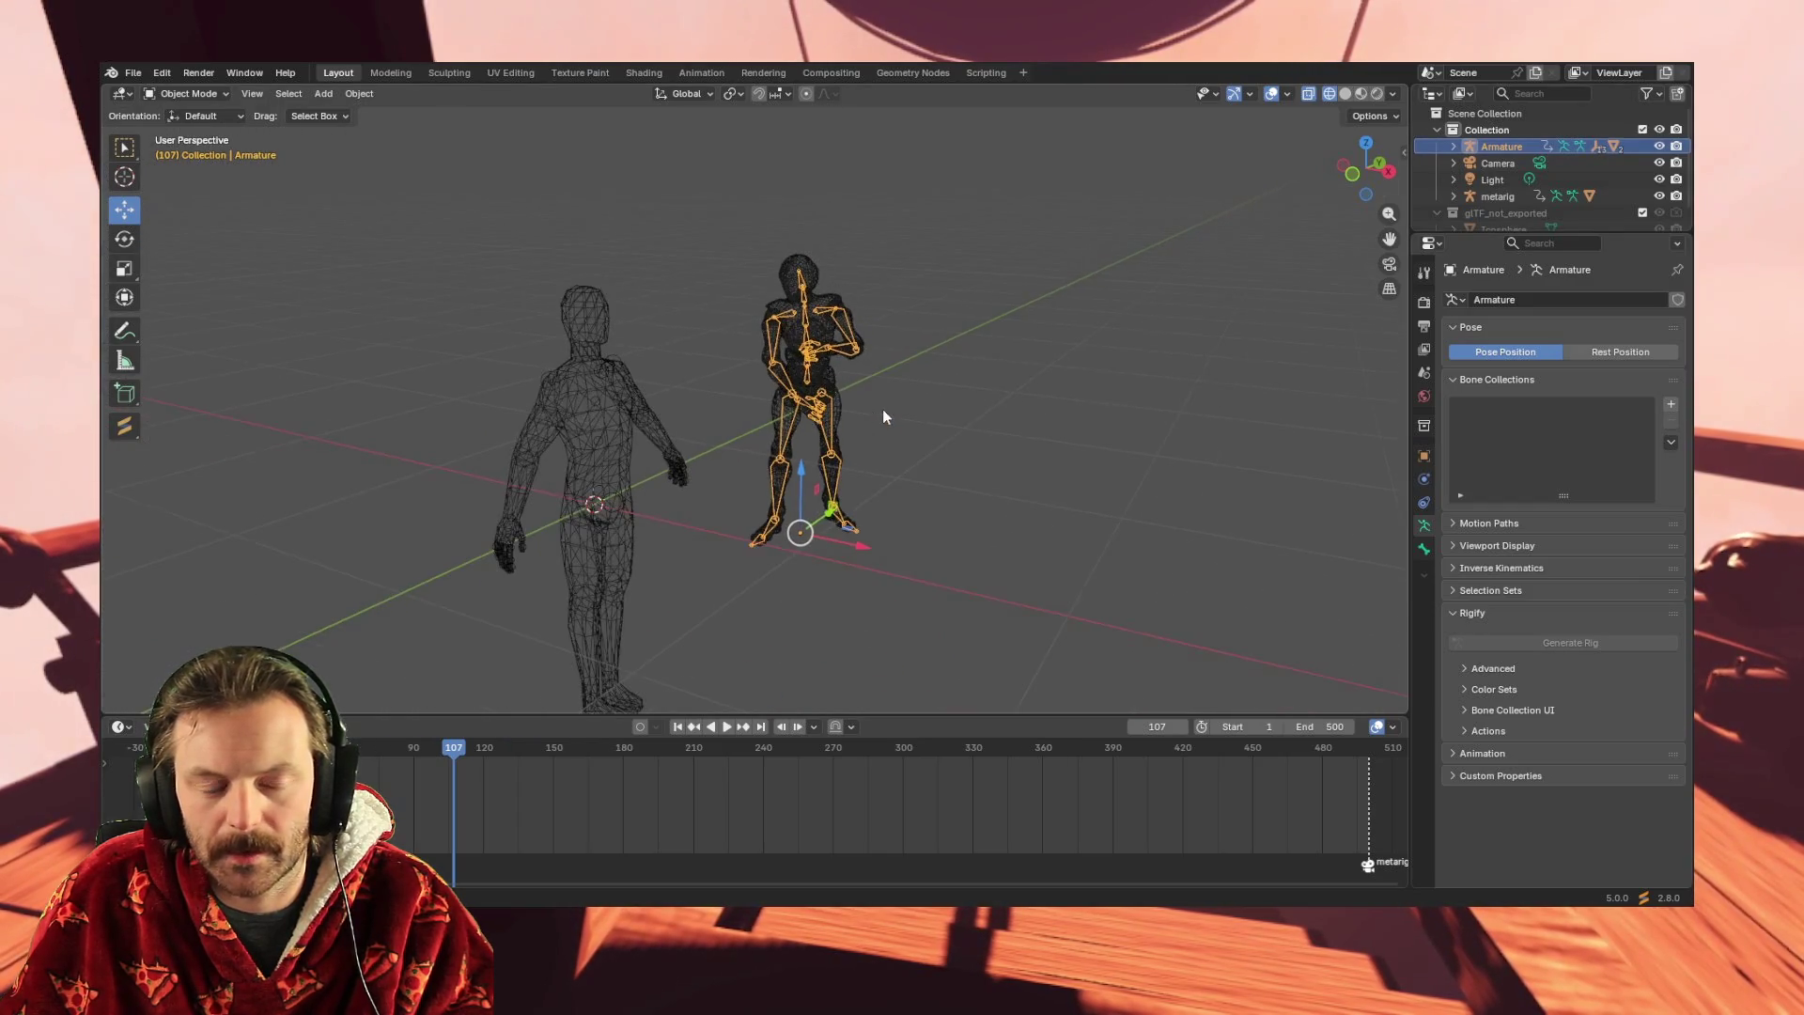
pyautogui.scroll(-2, 881, 406)
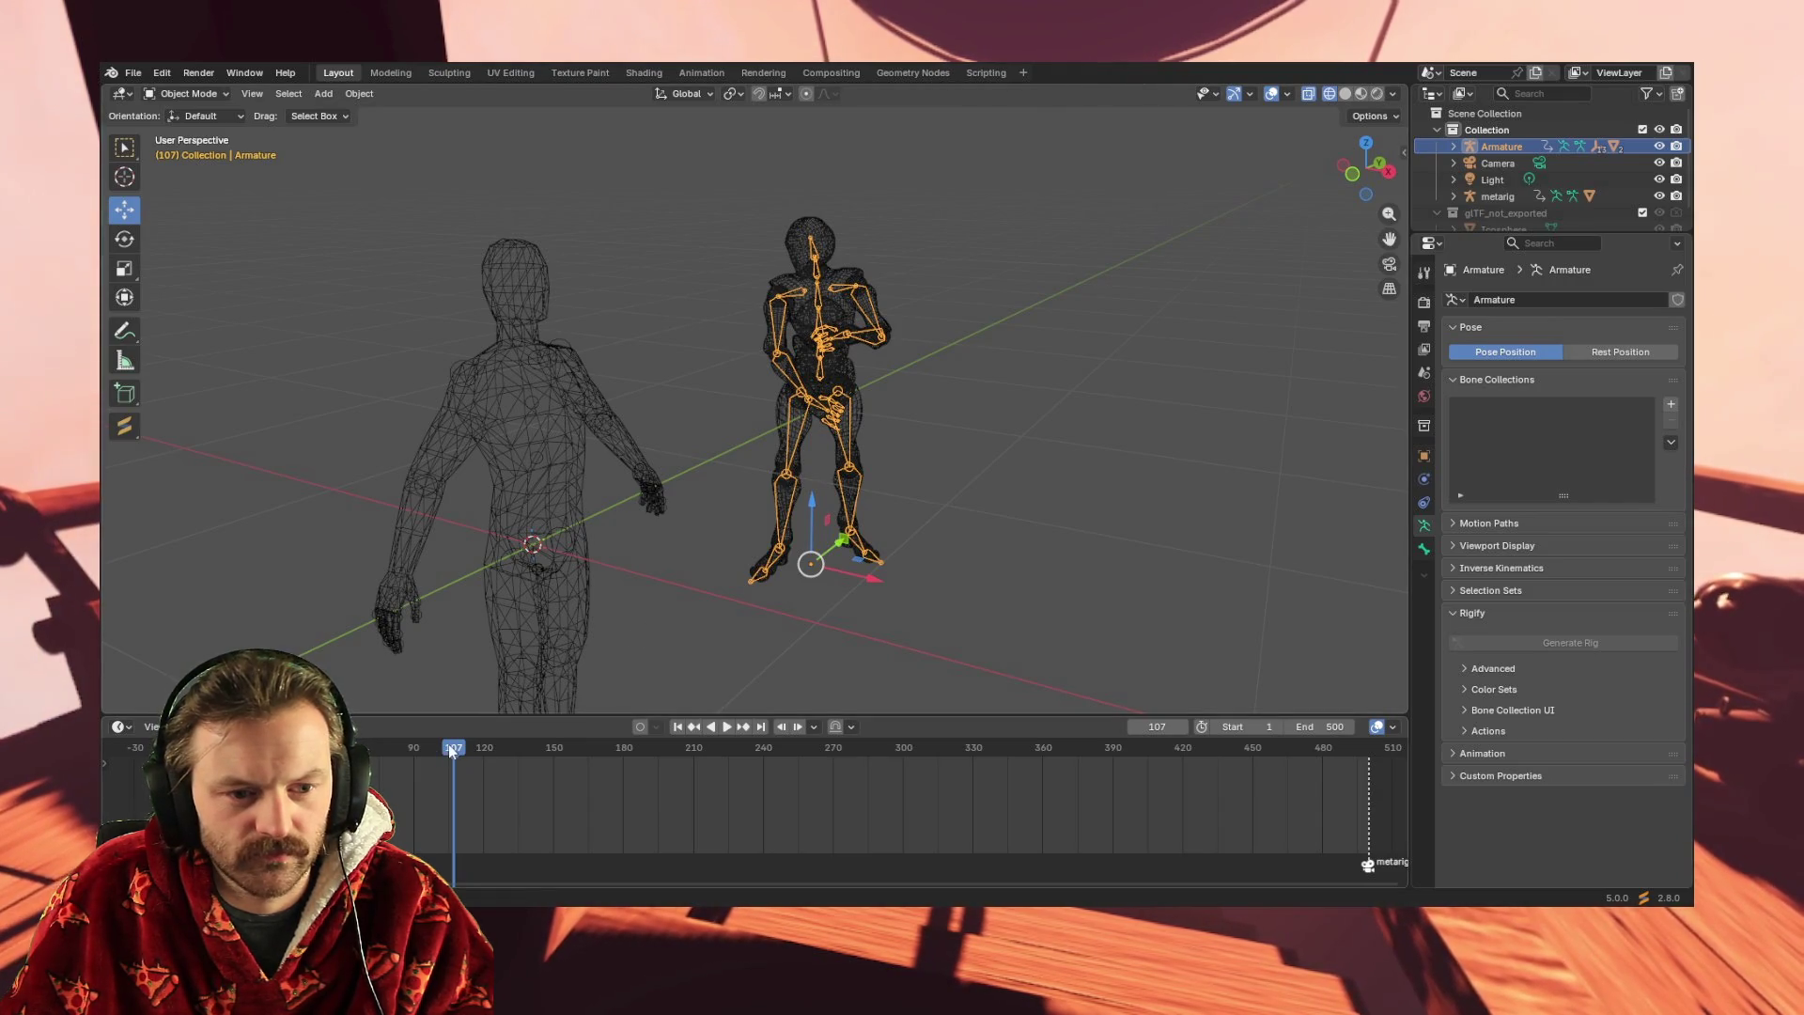
# - Scrub back to the animation's opening frames, pause, box-select the whole character, and play again
pyautogui.press('space')
pyautogui.moveTo(488, 752)
pyautogui.mouseDown()
pyautogui.moveTo(615, 752)
pyautogui.moveTo(428, 759)
pyautogui.moveTo(834, 756)
pyautogui.moveTo(163, 757)
pyautogui.mouseUp()
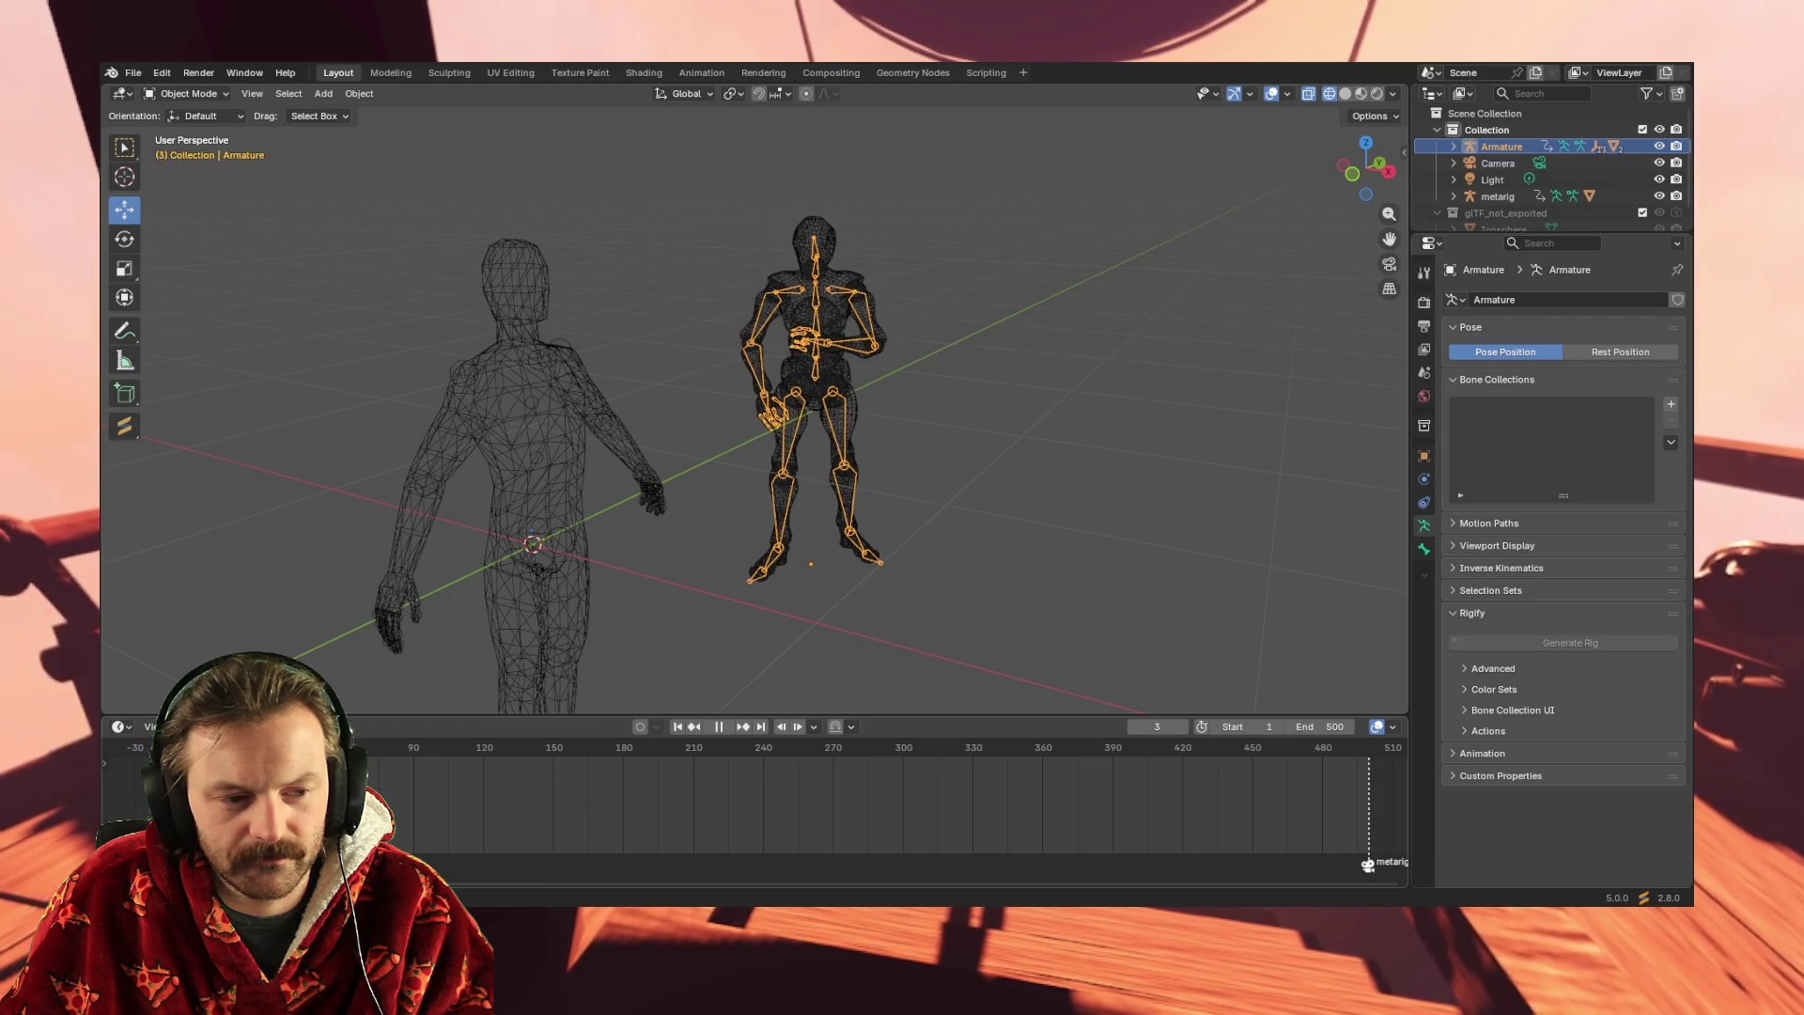
pyautogui.click(718, 726)
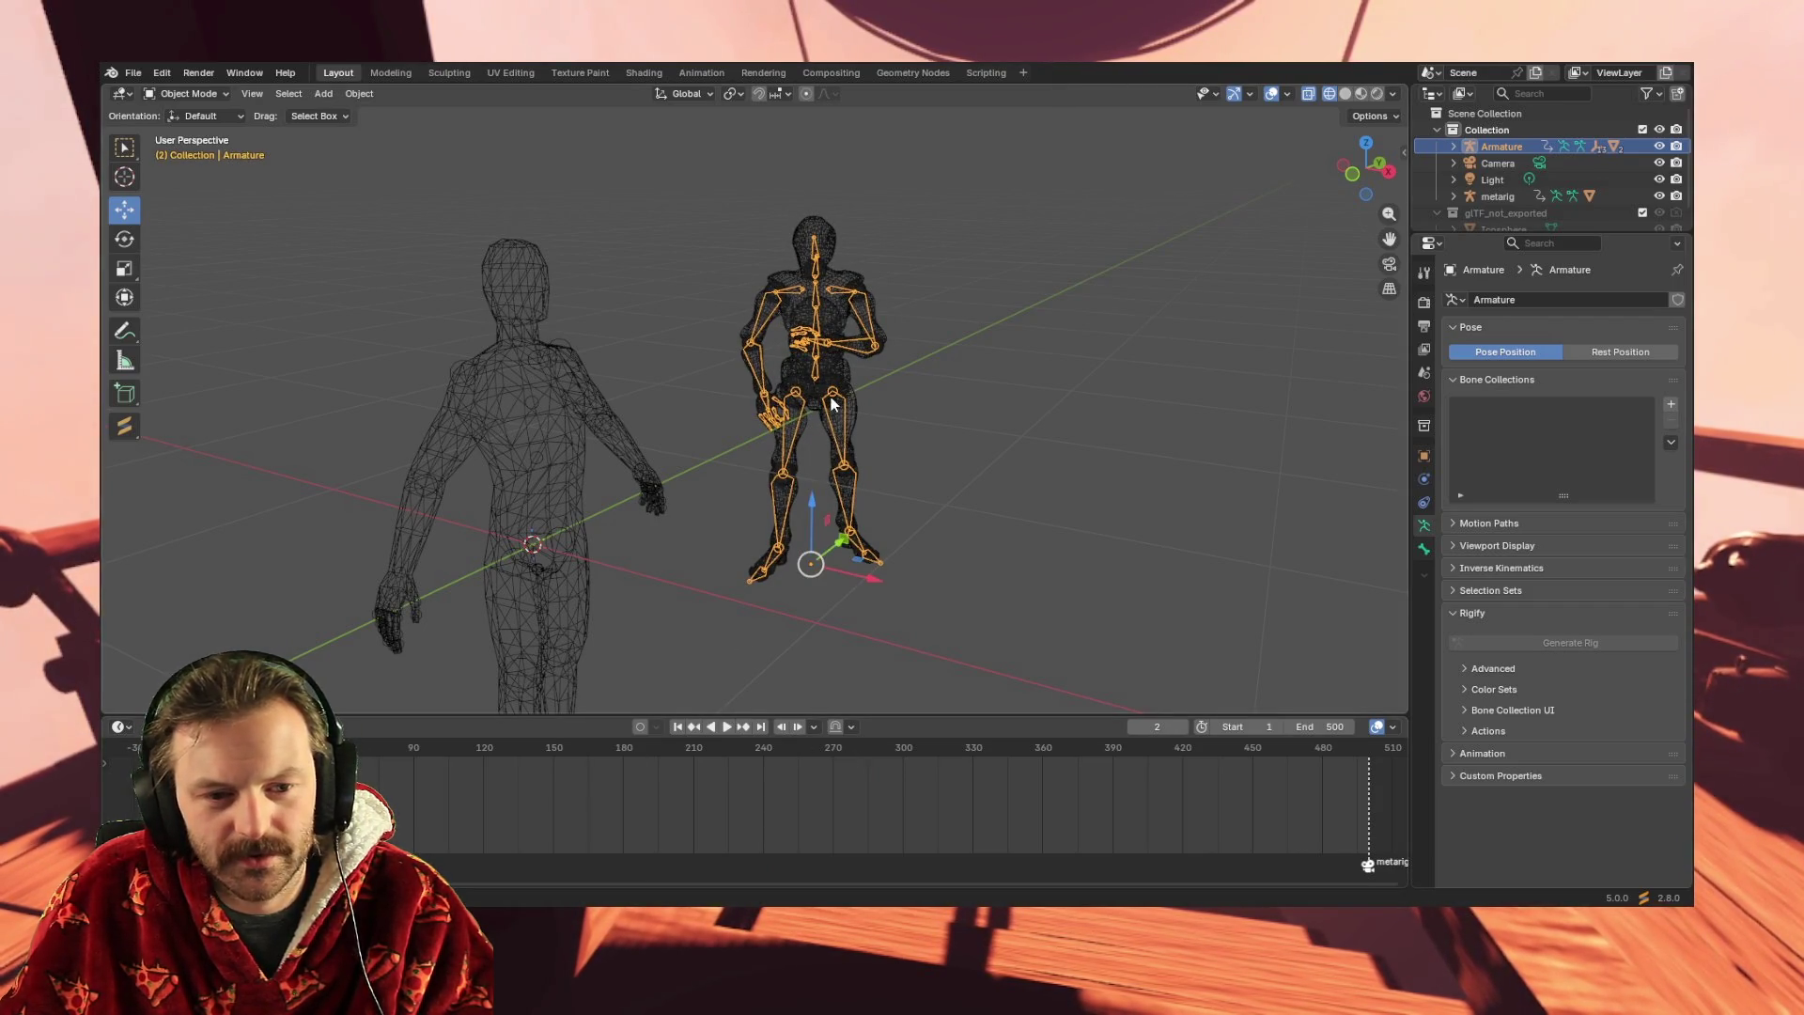
pyautogui.moveTo(703, 612); pyautogui.dragTo(961, 180)
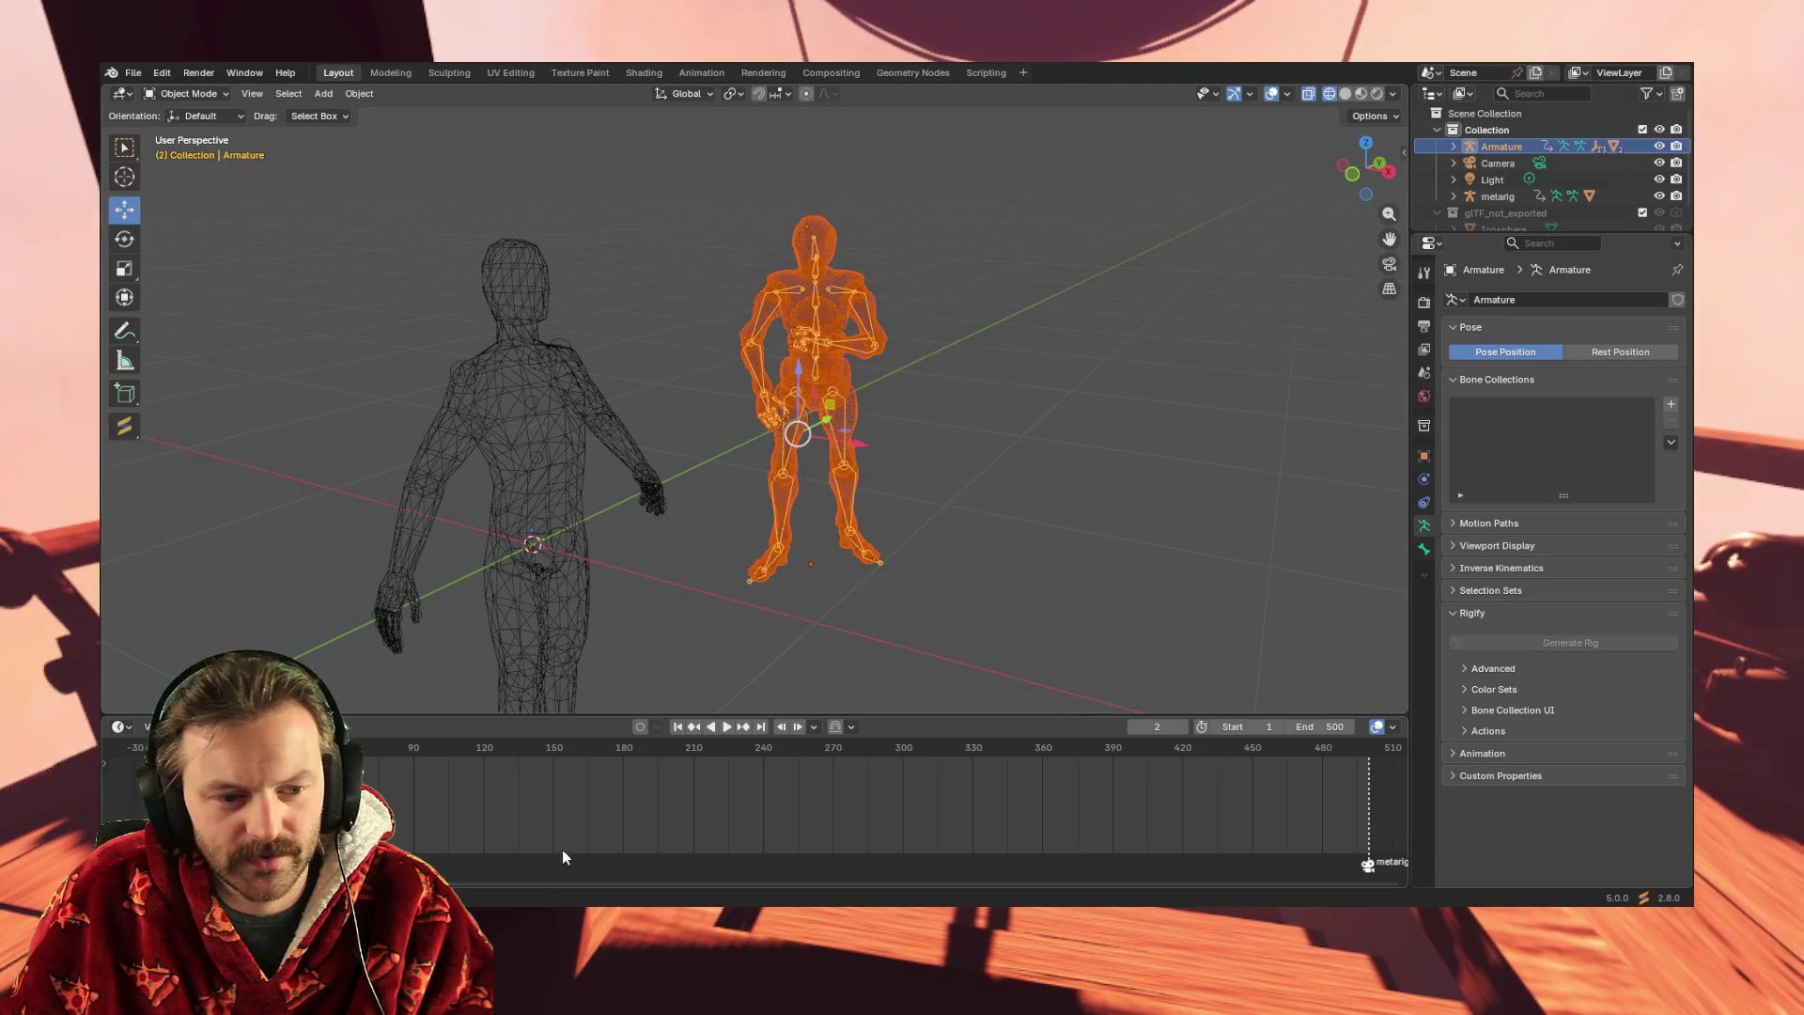
pyautogui.press('space')
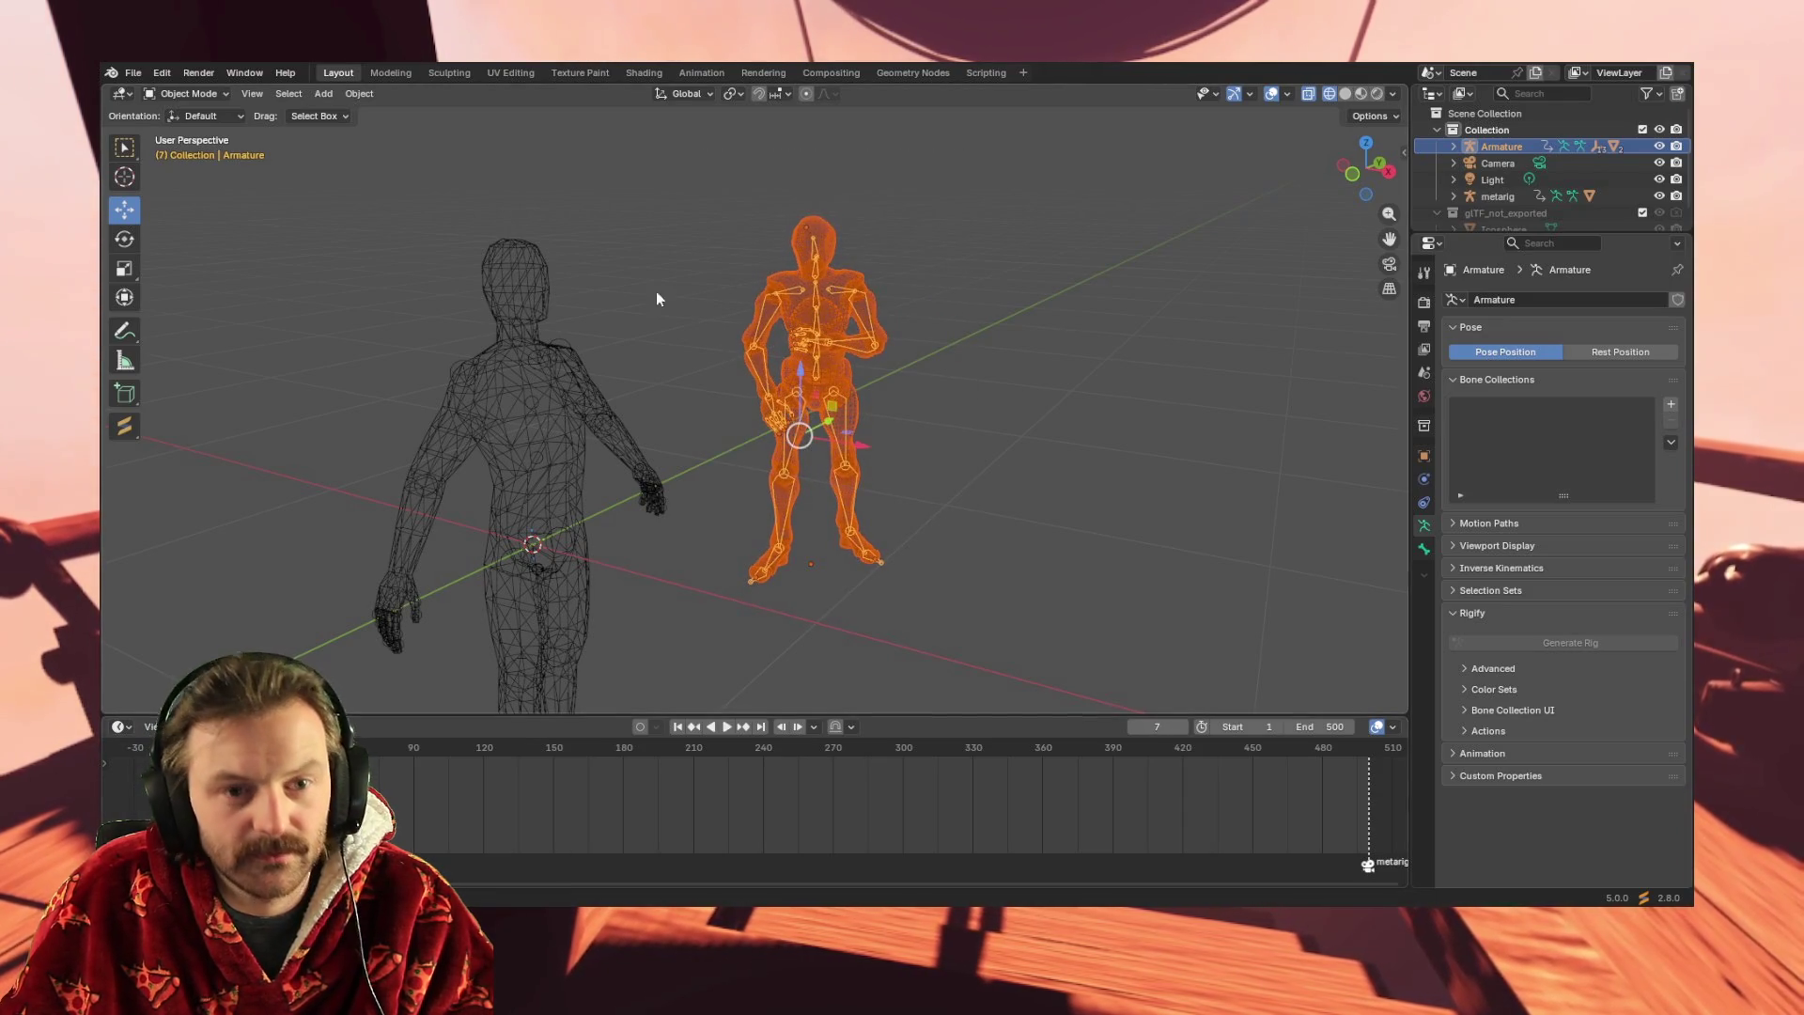
pyautogui.click(707, 73)
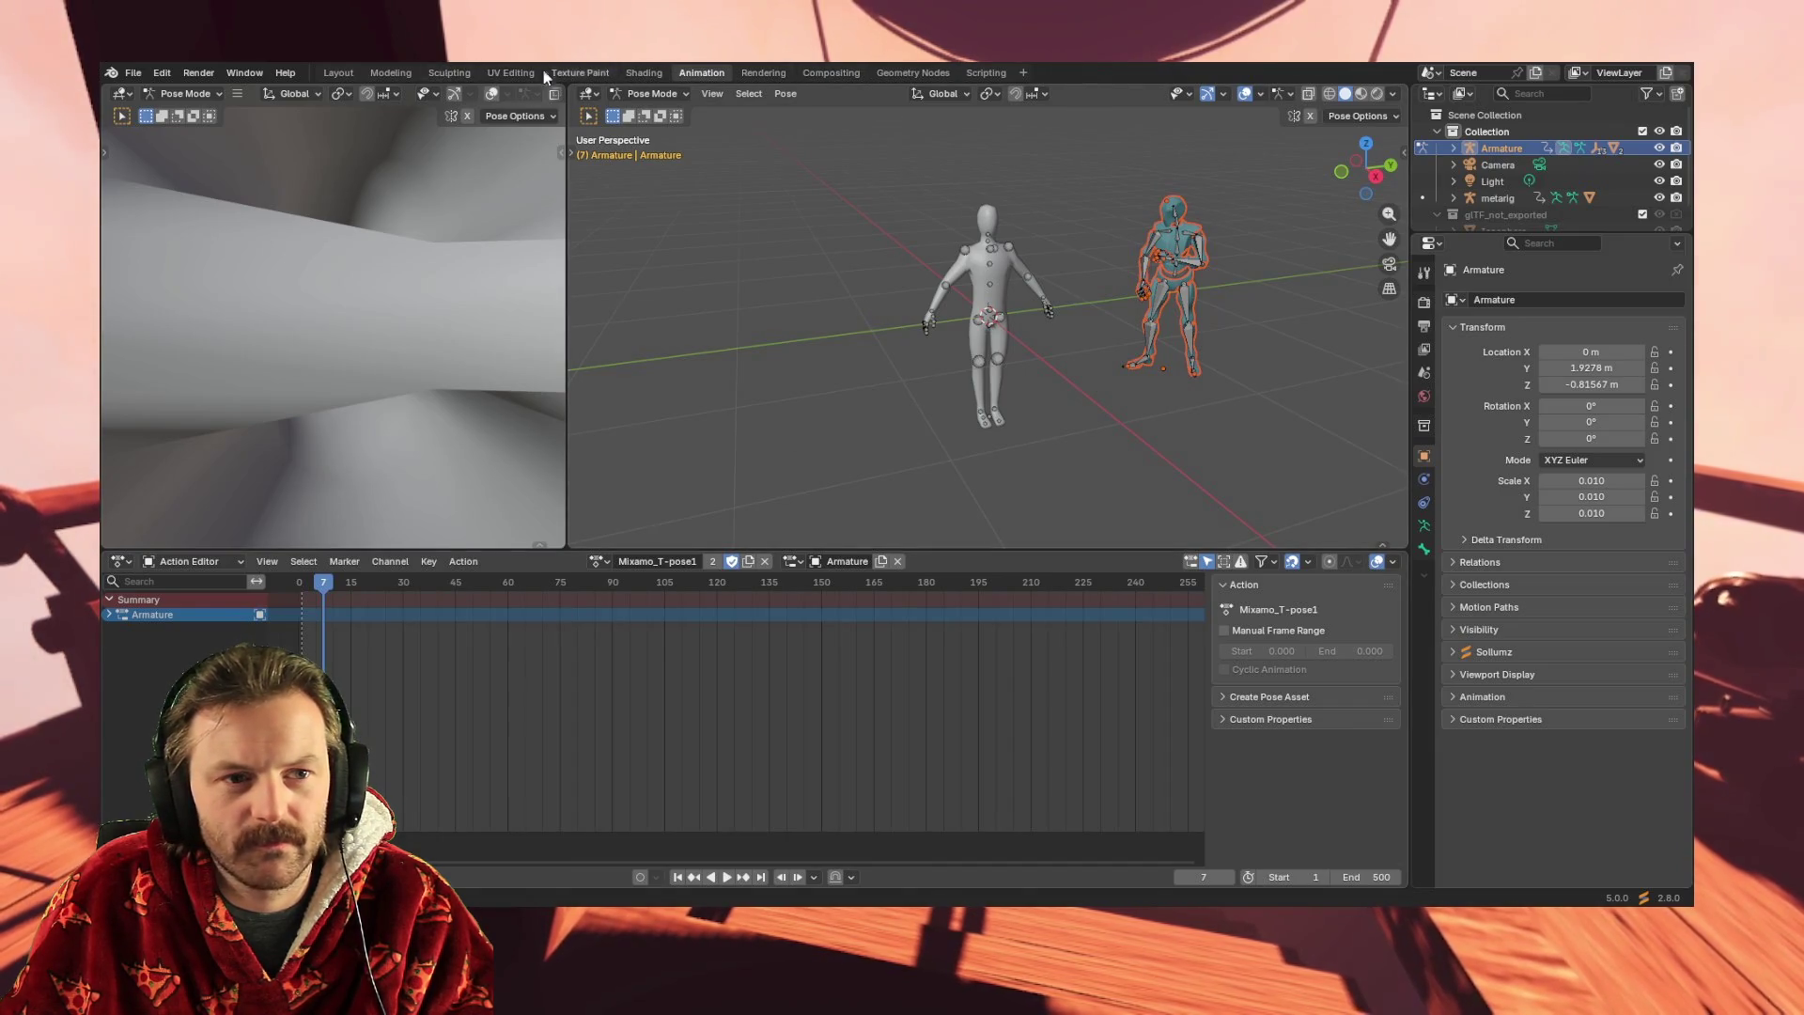
pyautogui.click(335, 74)
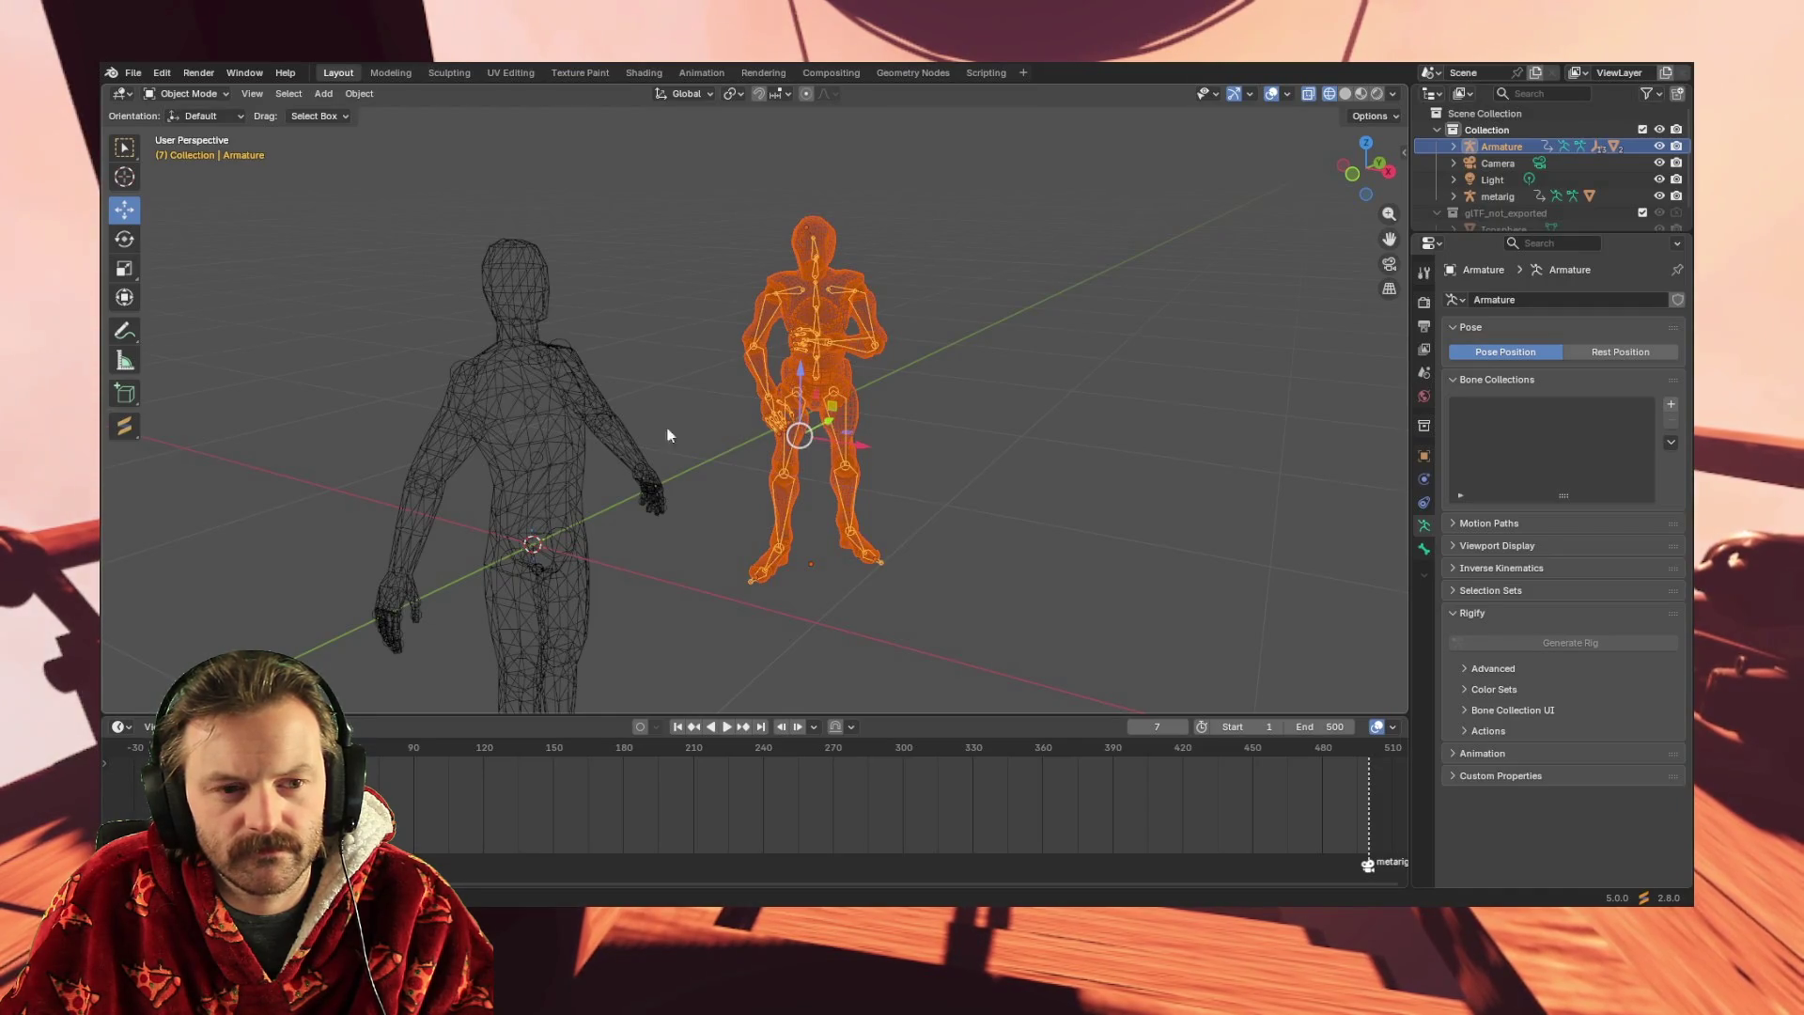
pyautogui.click(512, 442)
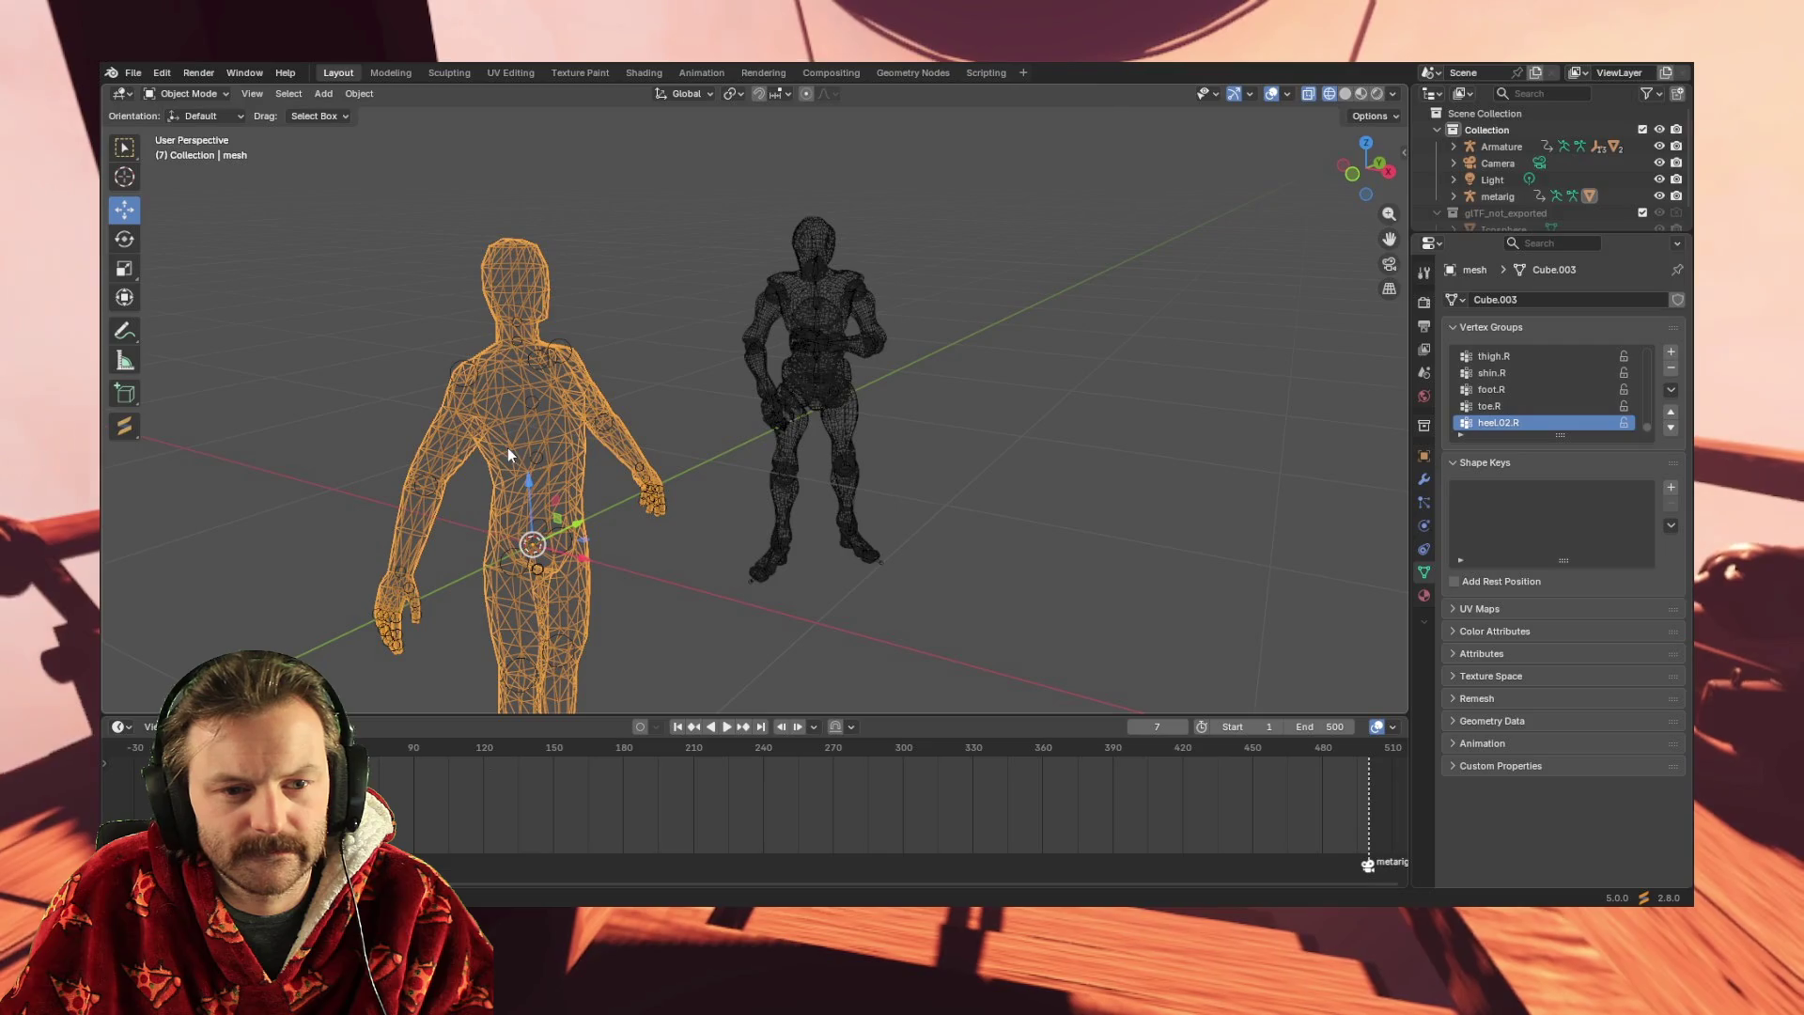
pyautogui.click(823, 393)
pyautogui.click(806, 387)
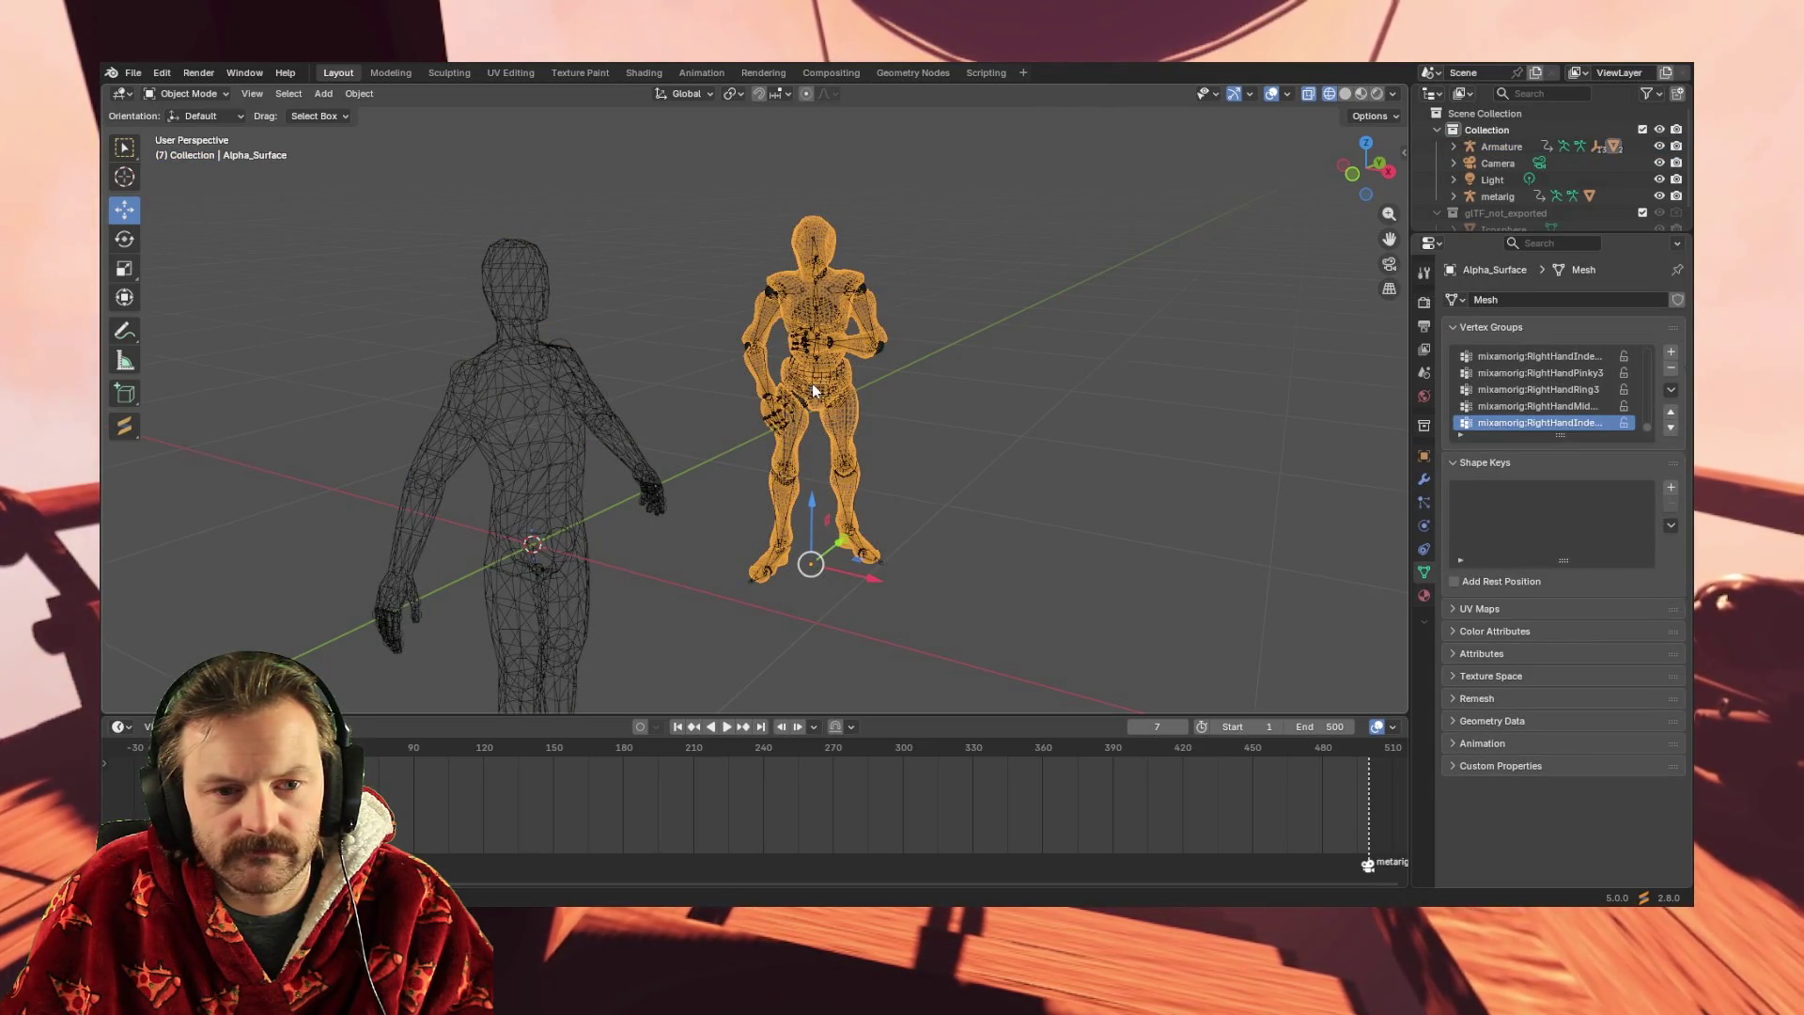
pyautogui.click(823, 384)
pyautogui.click(824, 319)
pyautogui.click(824, 320)
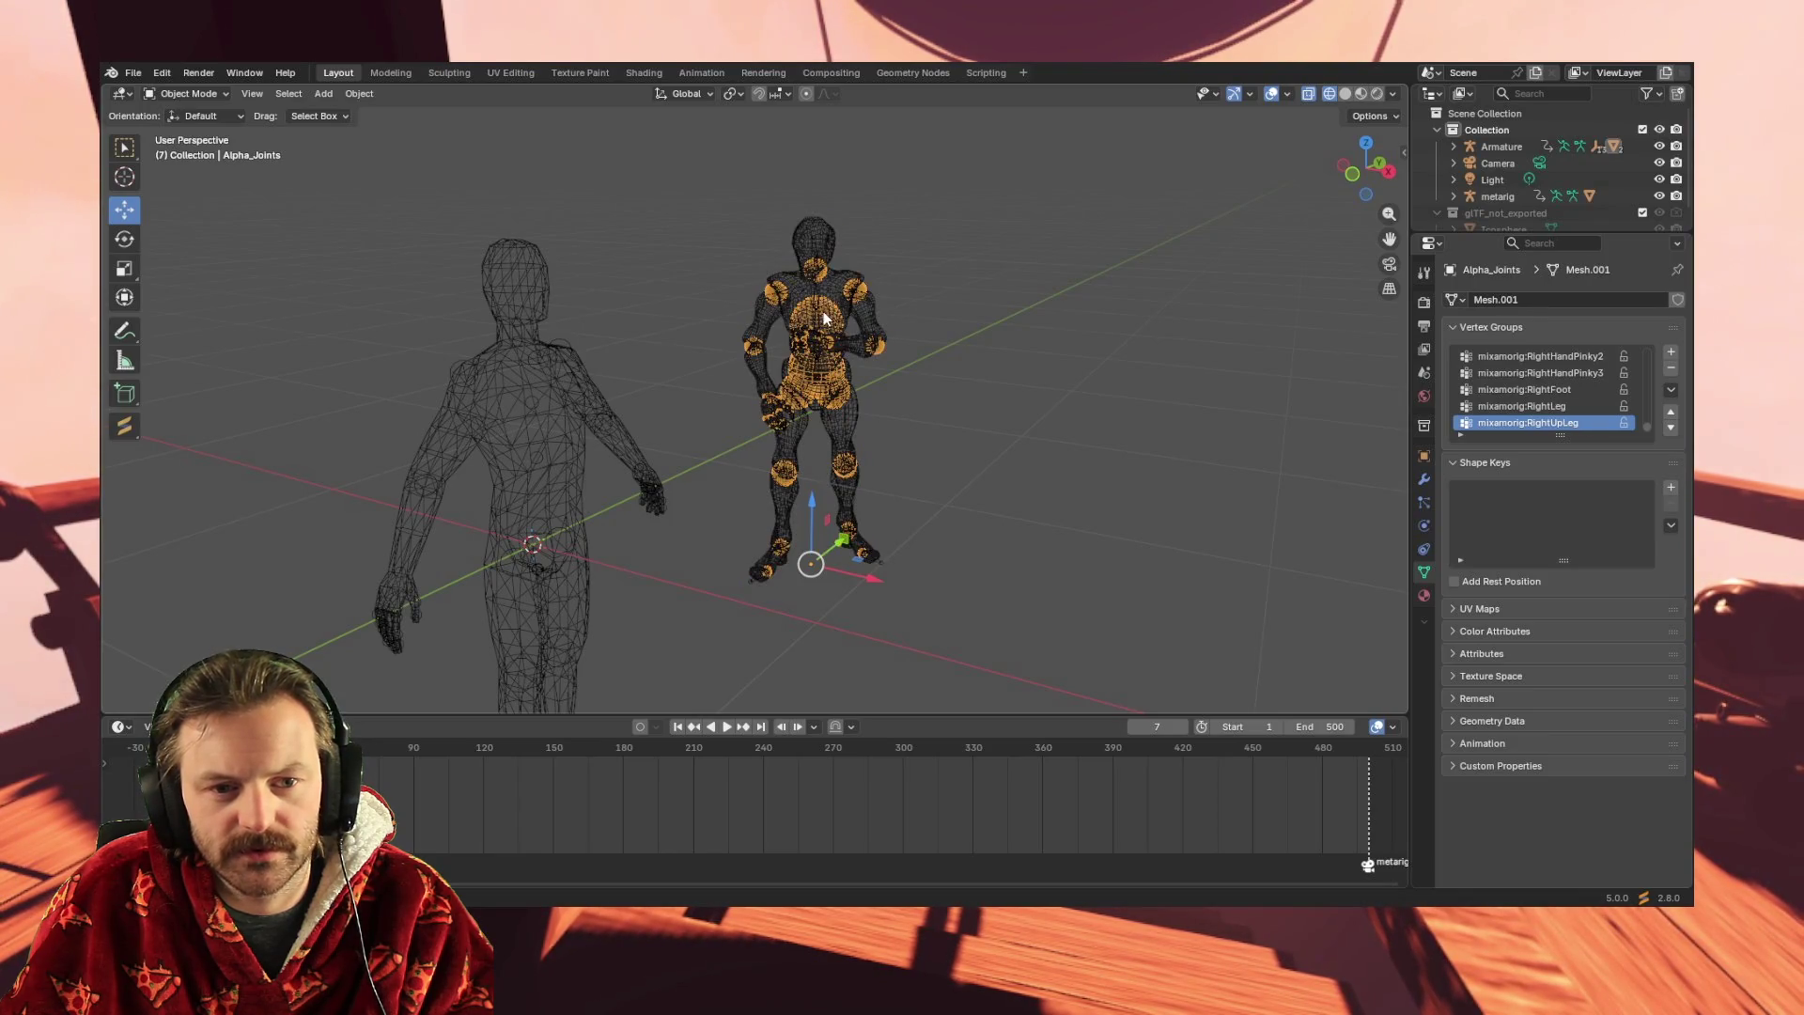
pyautogui.click(817, 279)
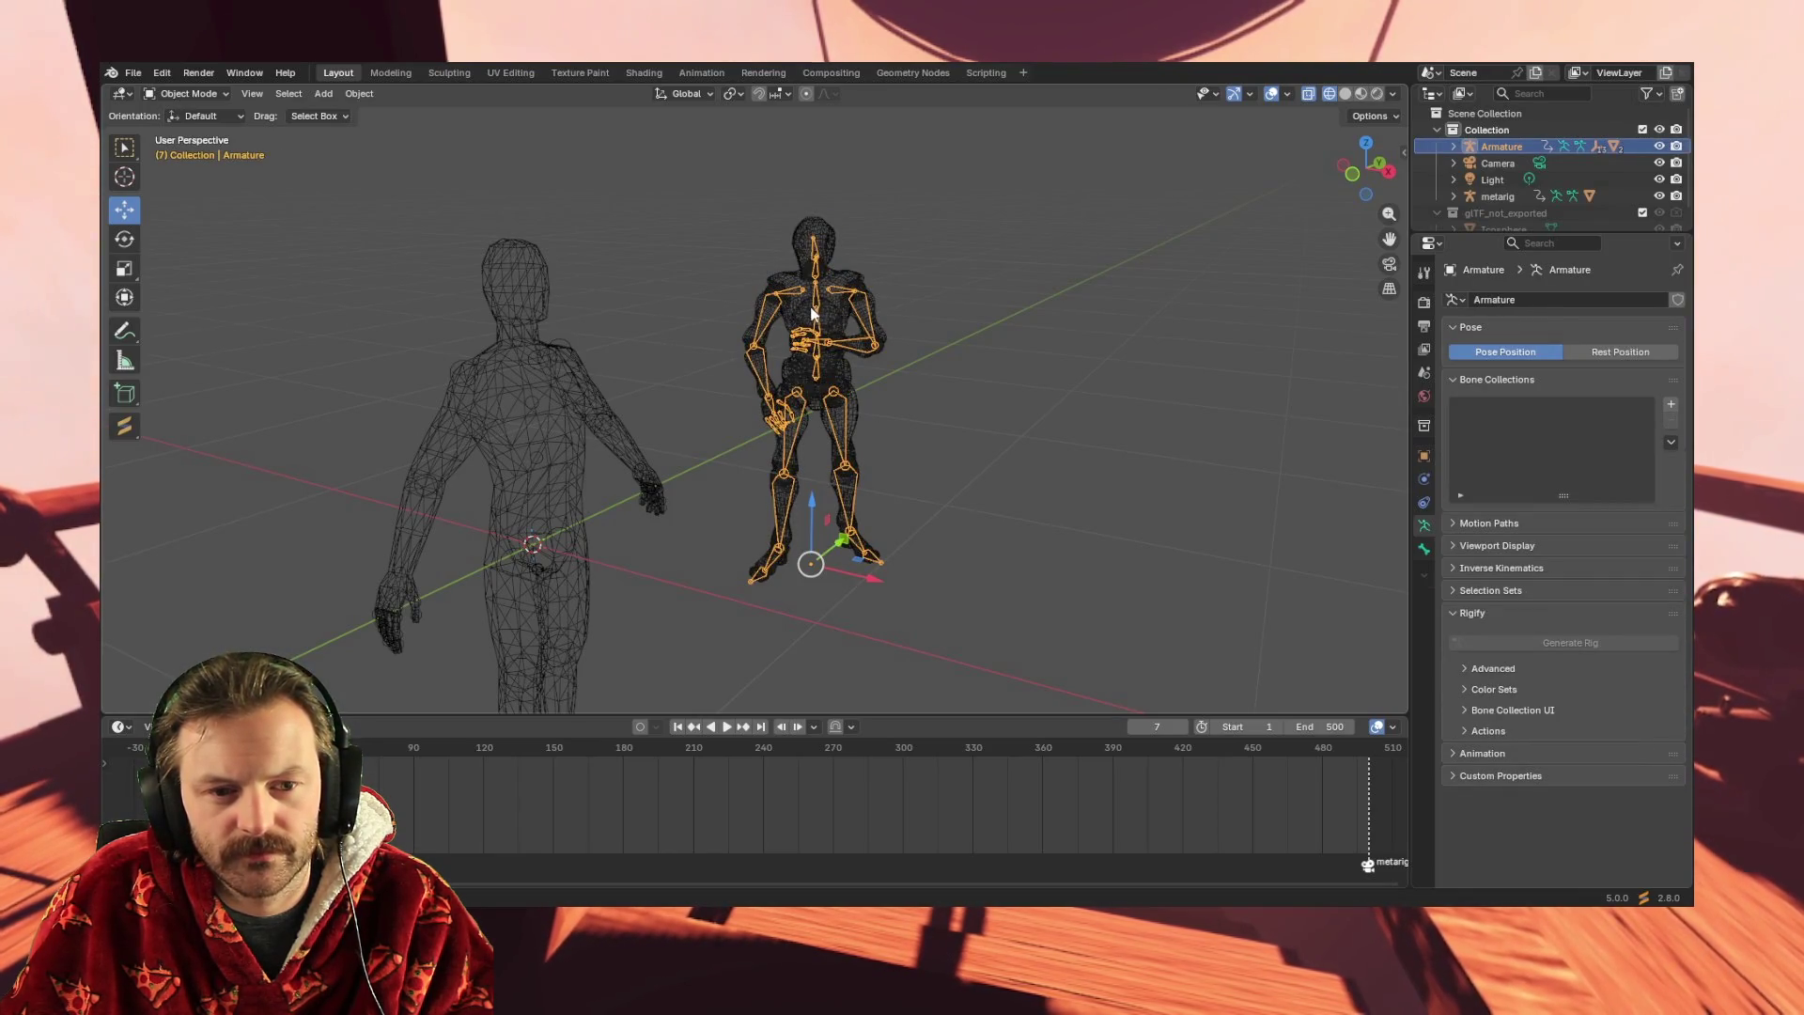
pyautogui.moveTo(842, 549)
pyautogui.mouseDown()
pyautogui.moveTo(746, 618)
pyautogui.moveTo(714, 677)
pyautogui.moveTo(593, 677)
pyautogui.moveTo(509, 86)
pyautogui.moveTo(827, 404)
pyautogui.moveTo(823, 564)
pyautogui.moveTo(663, 658)
pyautogui.moveTo(819, 537)
pyautogui.mouseUp()
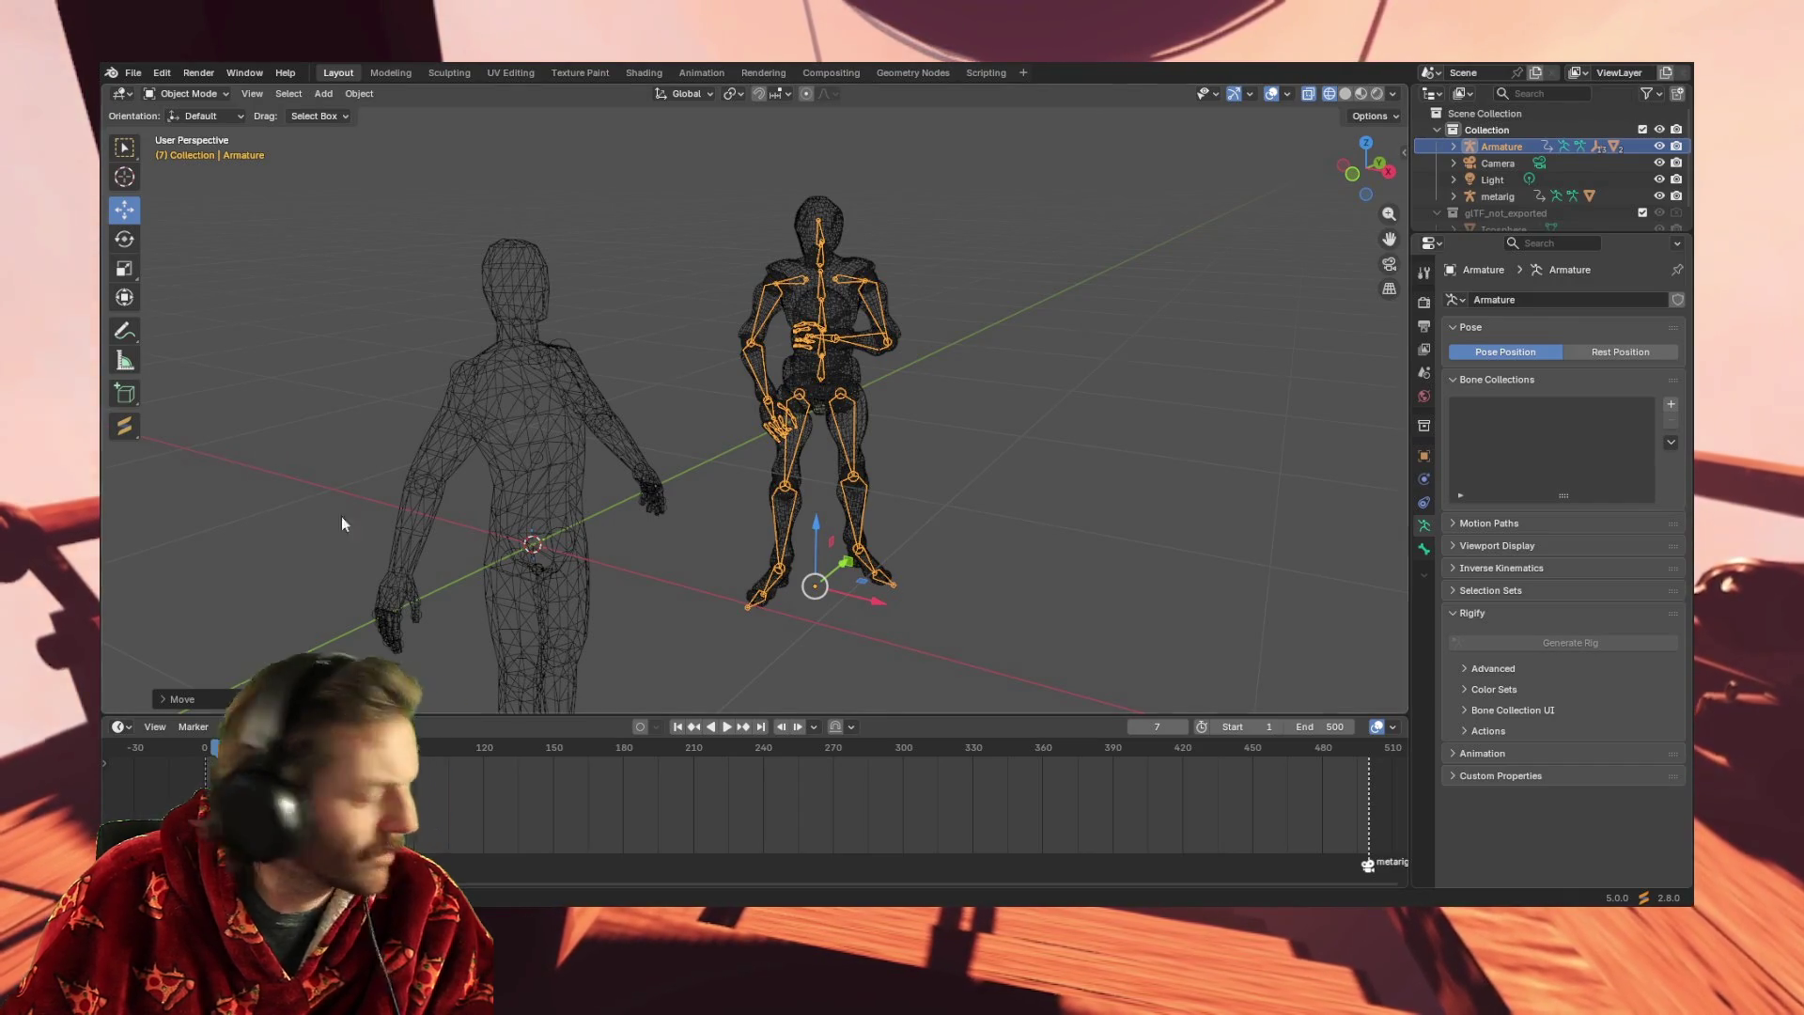
pyautogui.moveTo(922, 487)
pyautogui.mouseDown(button='middle')
pyautogui.moveTo(931, 415)
pyautogui.moveTo(725, 353)
pyautogui.mouseUp(button='middle')
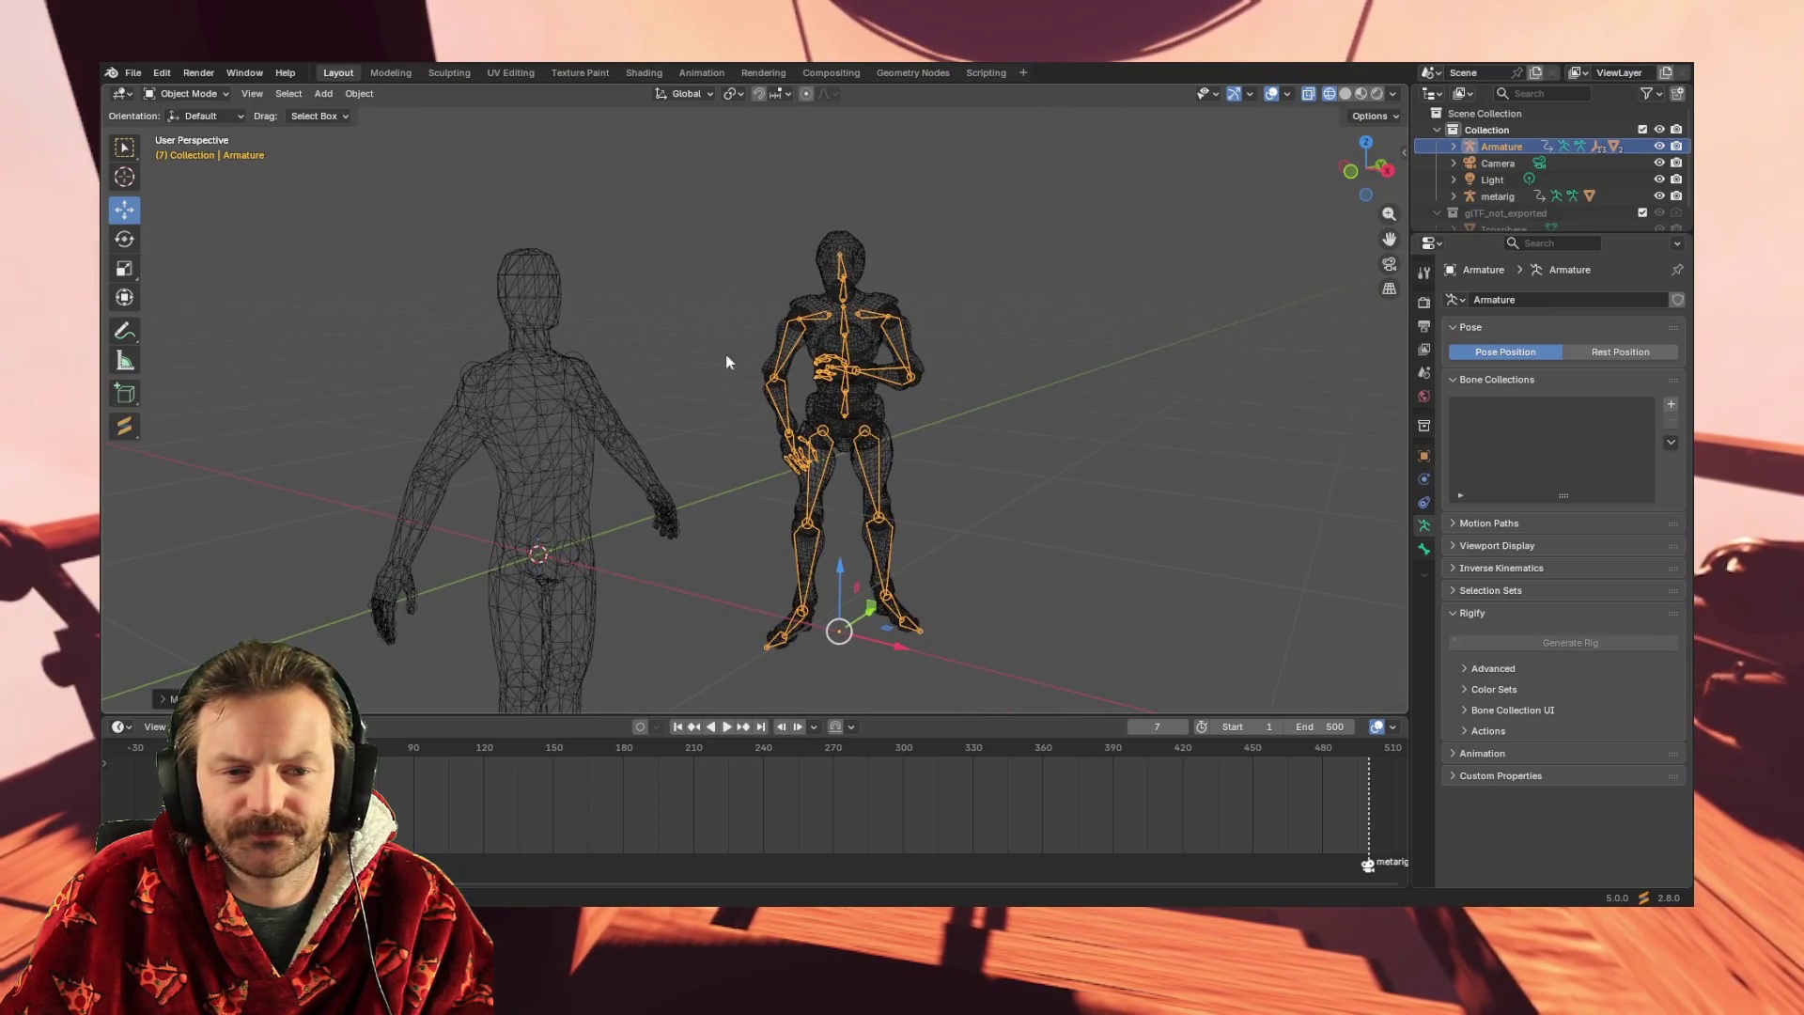
pyautogui.click(727, 727)
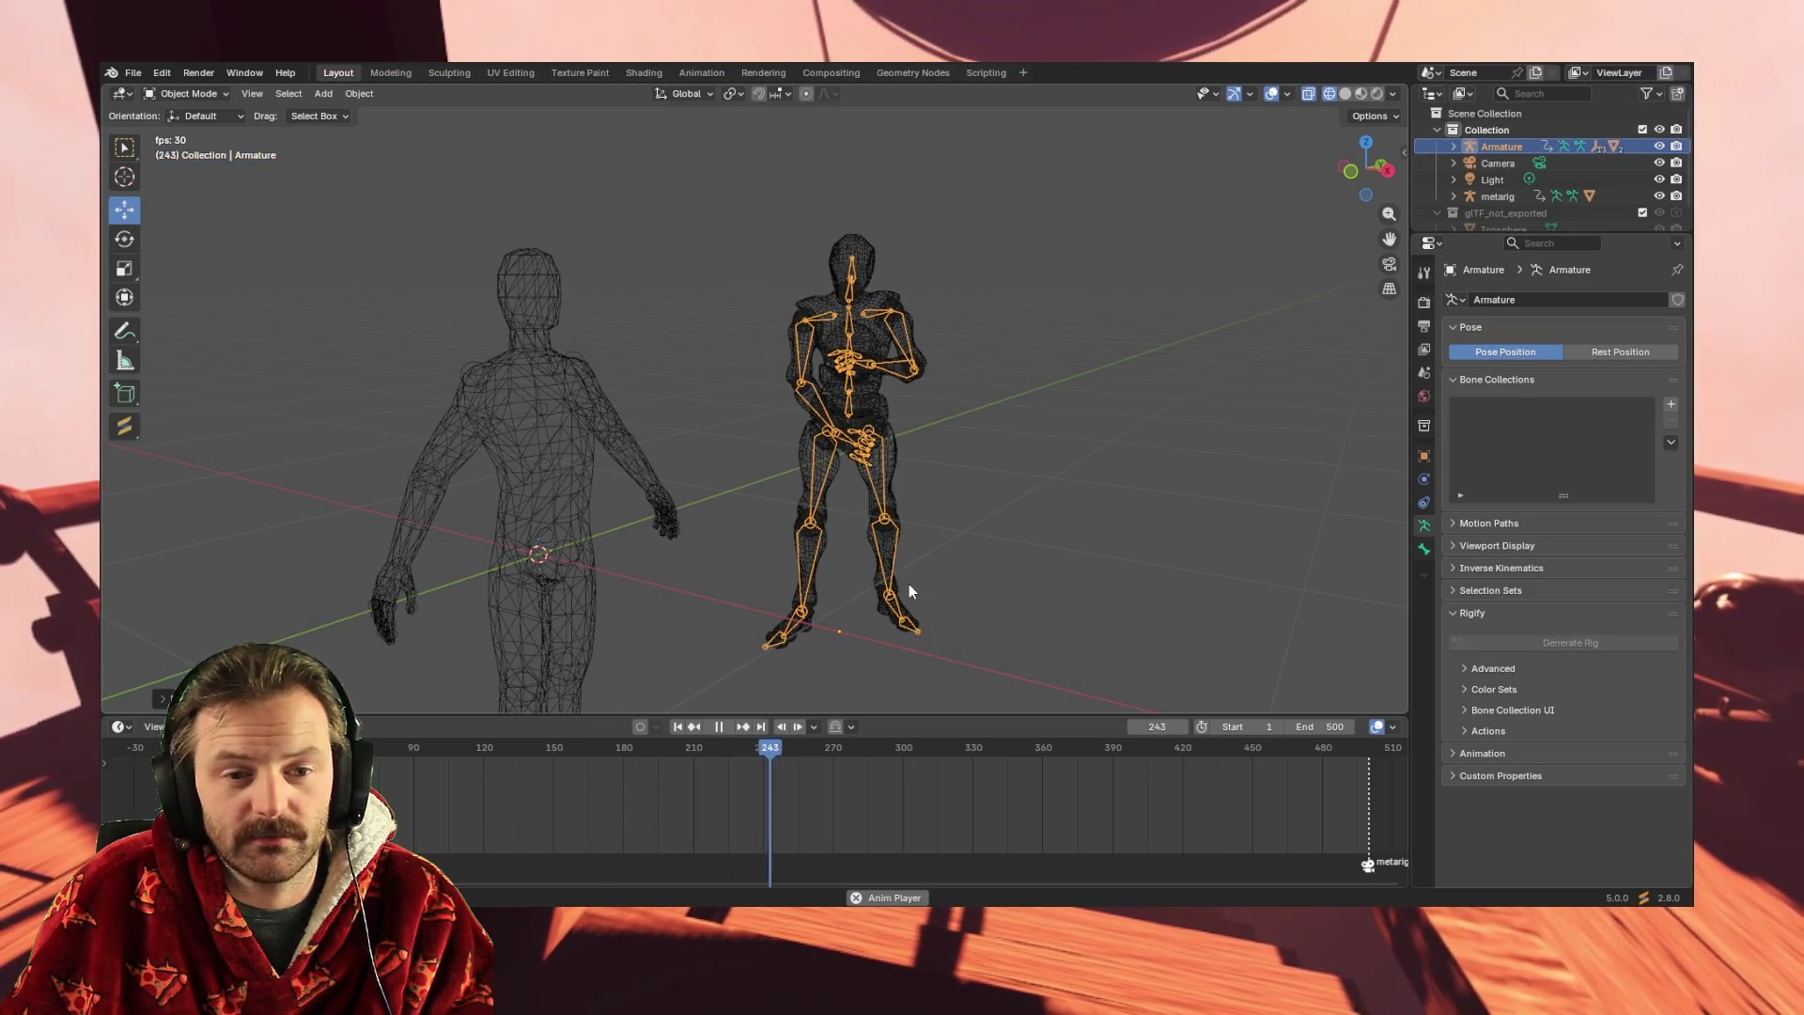
pyautogui.click(719, 727)
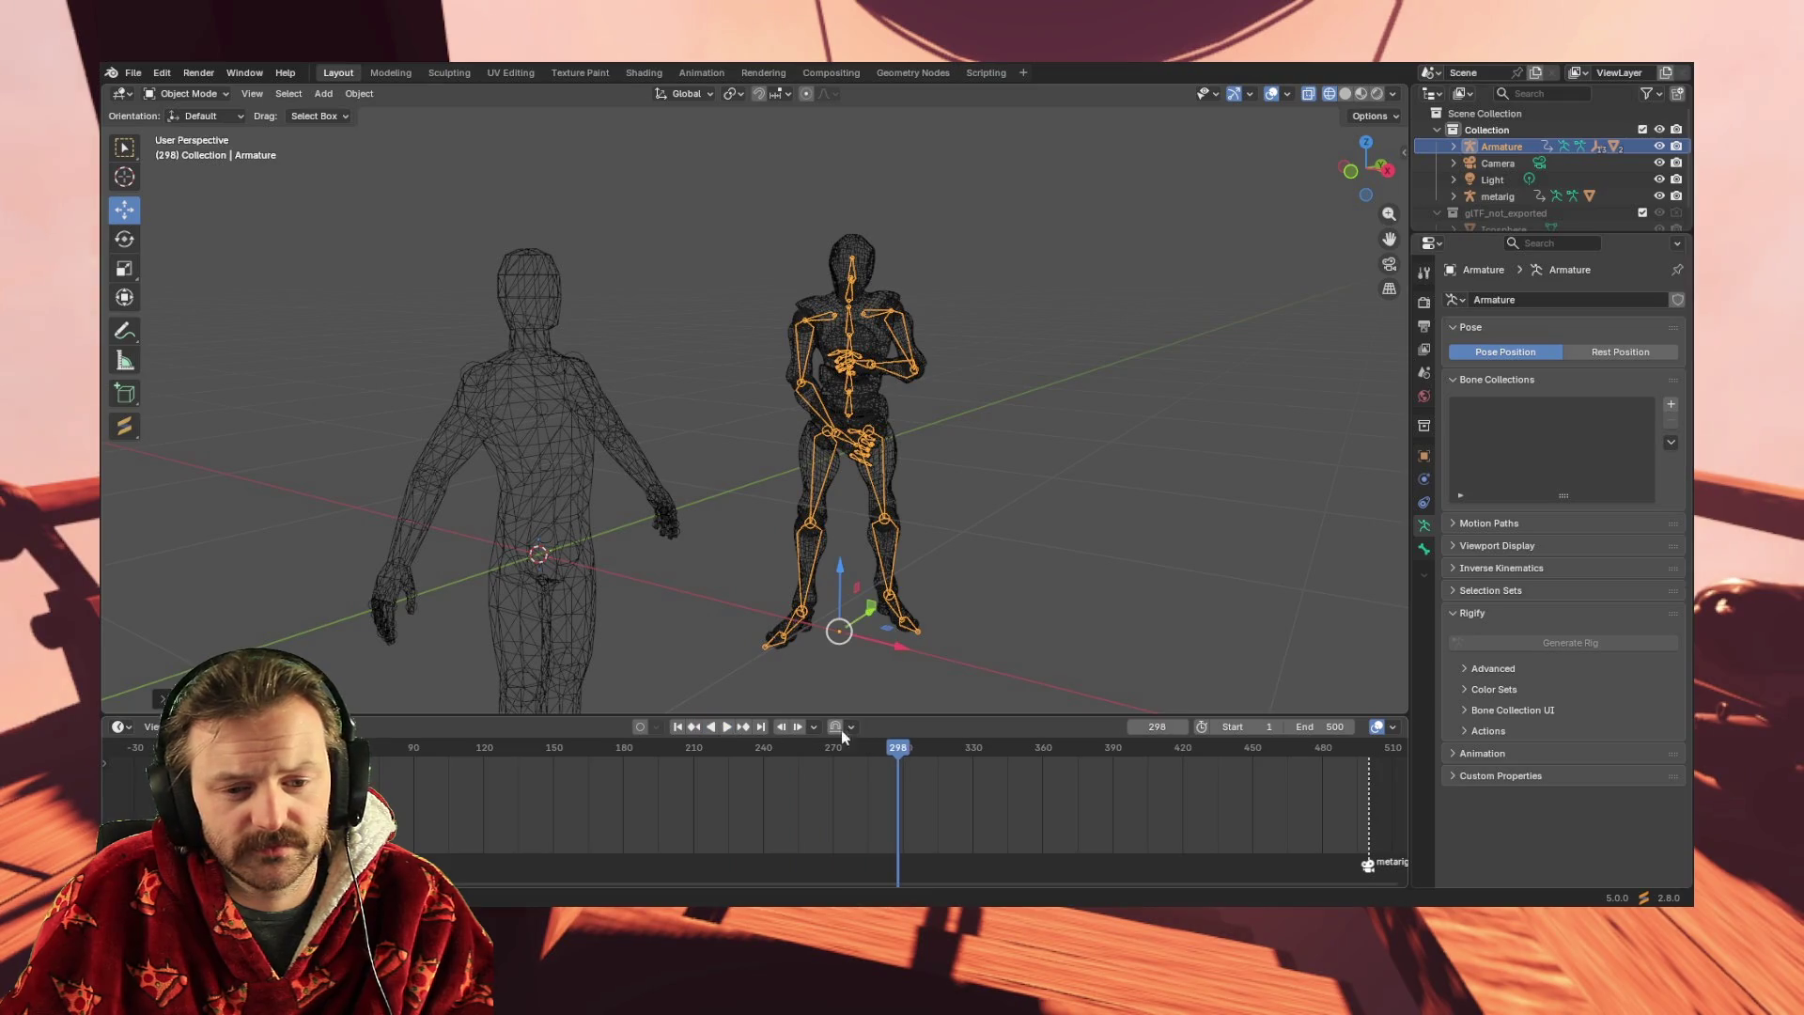
pyautogui.moveTo(846, 749)
pyautogui.mouseDown()
pyautogui.moveTo(297, 749)
pyautogui.moveTo(622, 757)
pyautogui.mouseUp()
pyautogui.press('space')
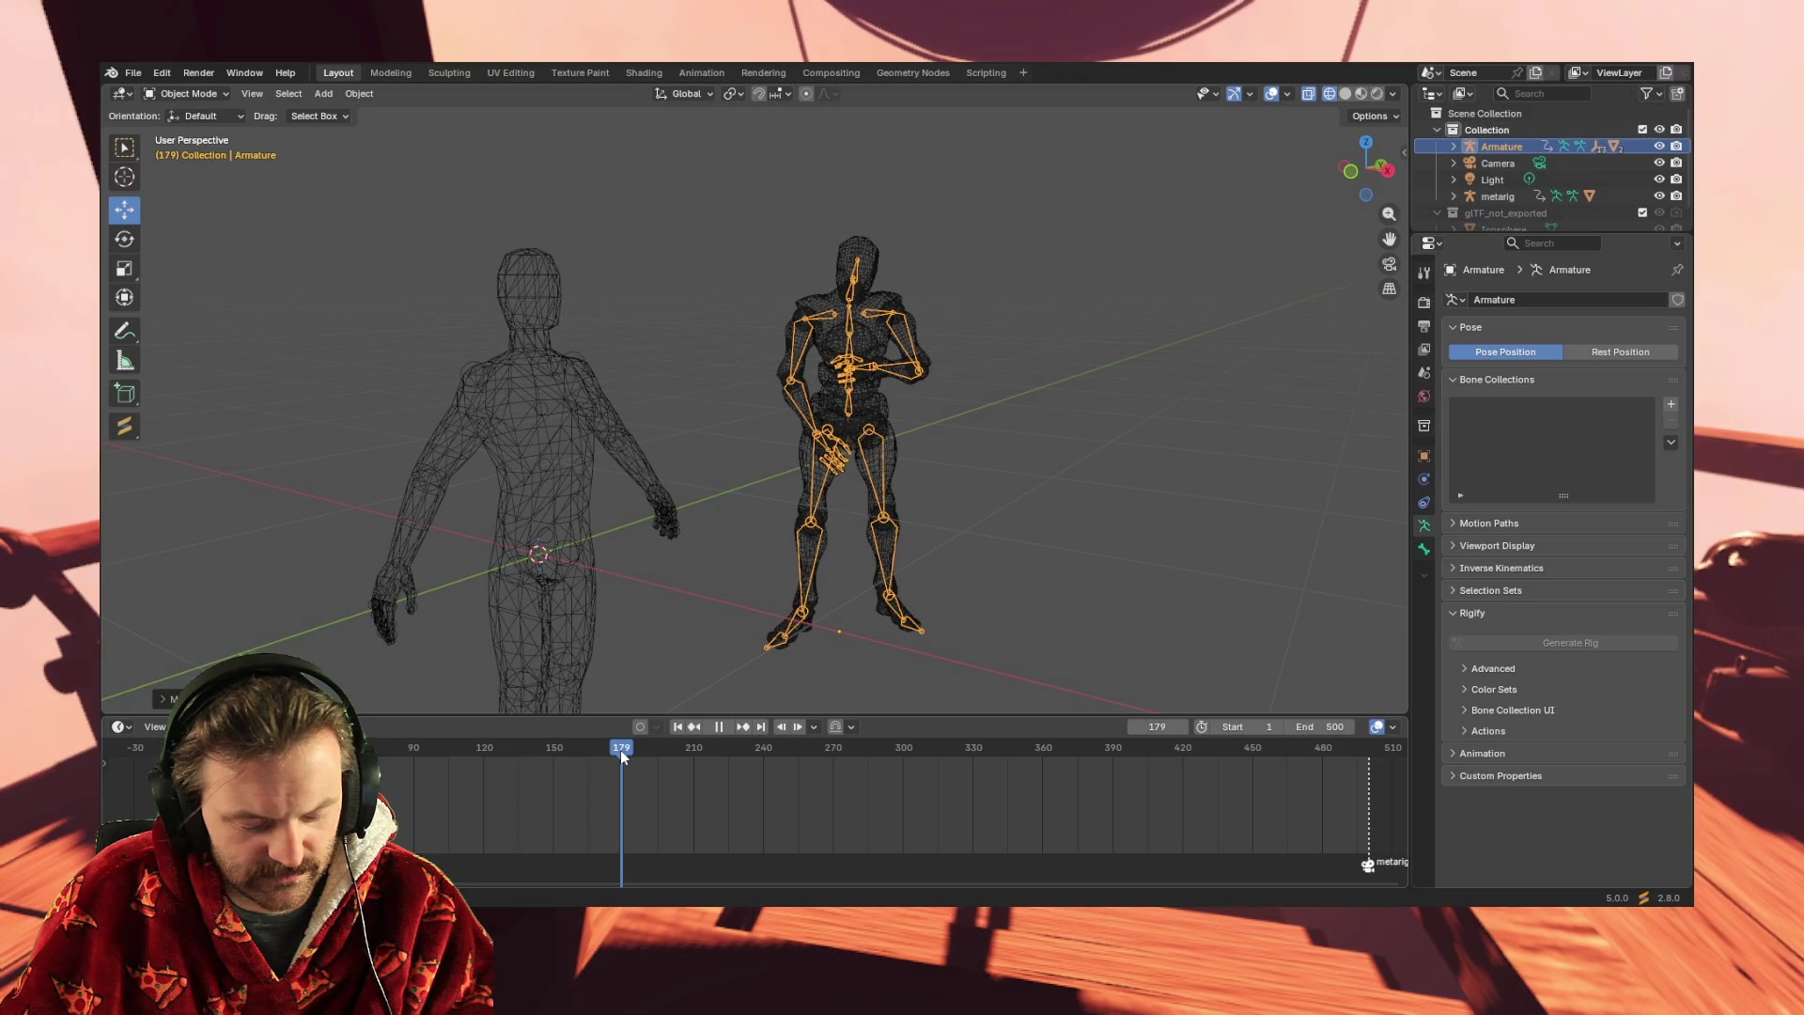
pyautogui.press('space')
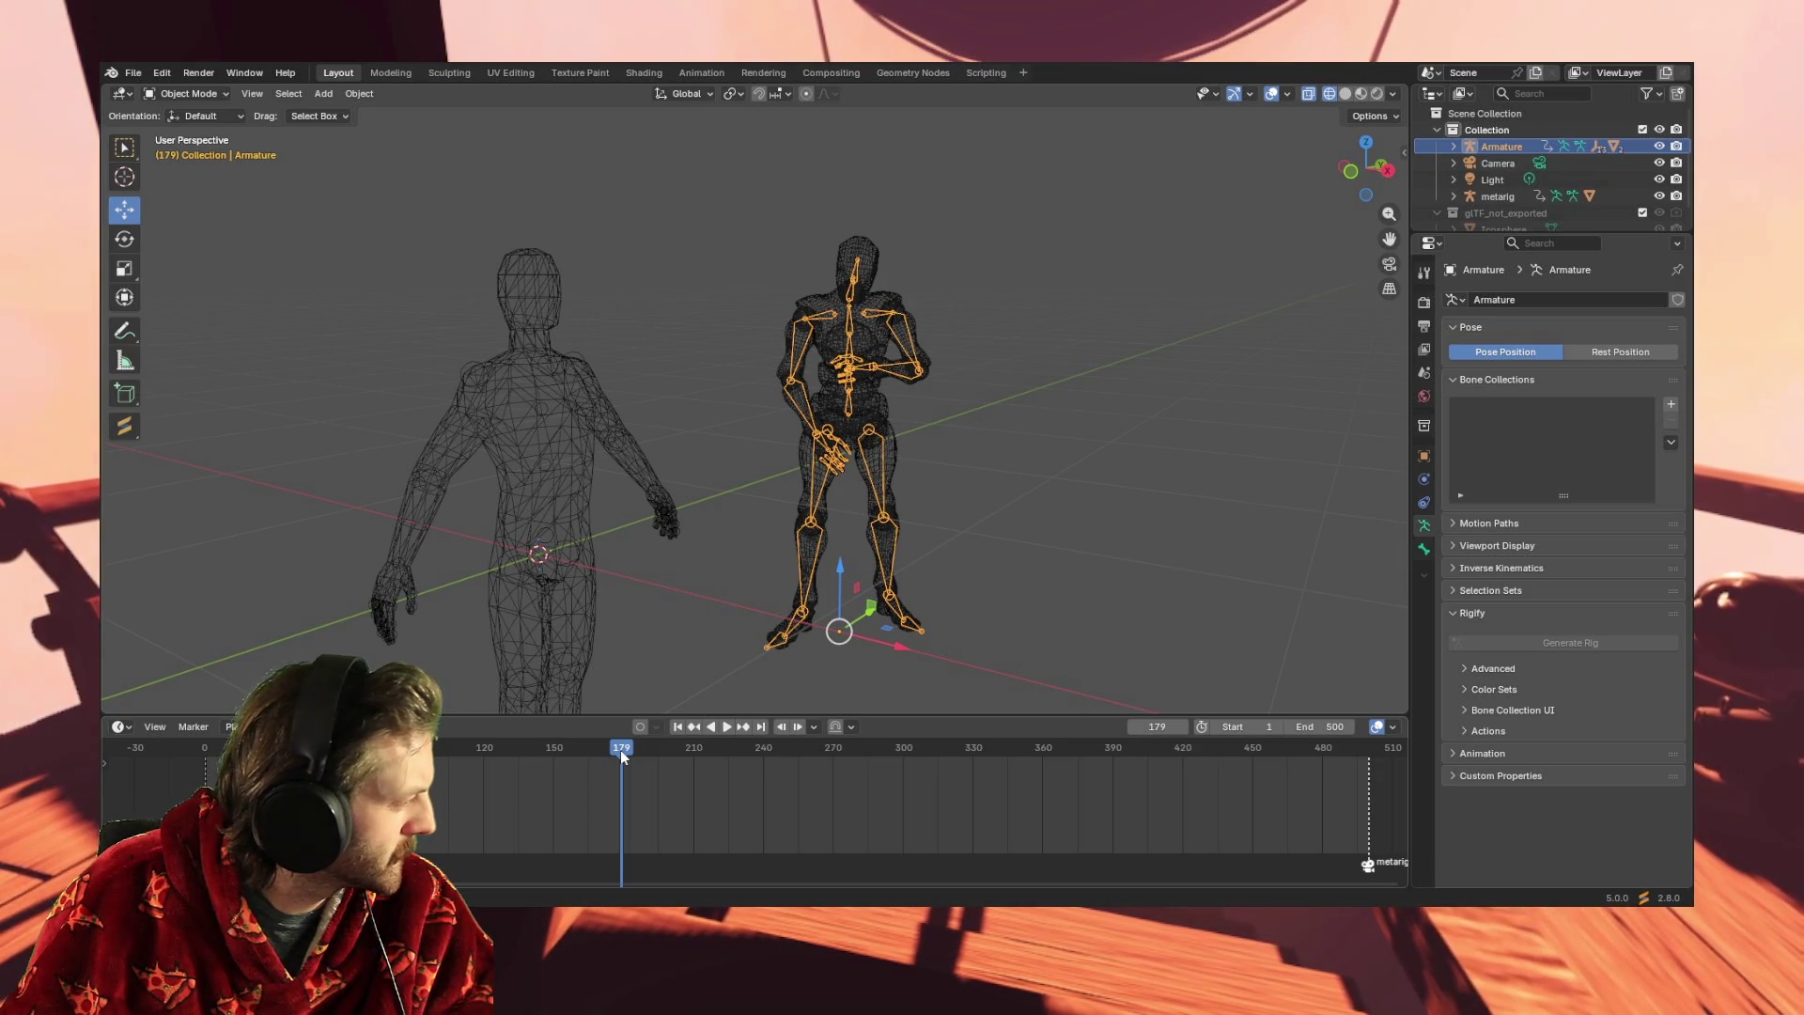
pyautogui.moveTo(891, 650)
pyautogui.mouseDown(button='middle')
pyautogui.moveTo(851, 618)
pyautogui.moveTo(809, 632)
pyautogui.moveTo(845, 568)
pyautogui.moveTo(853, 598)
pyautogui.mouseUp(button='middle')
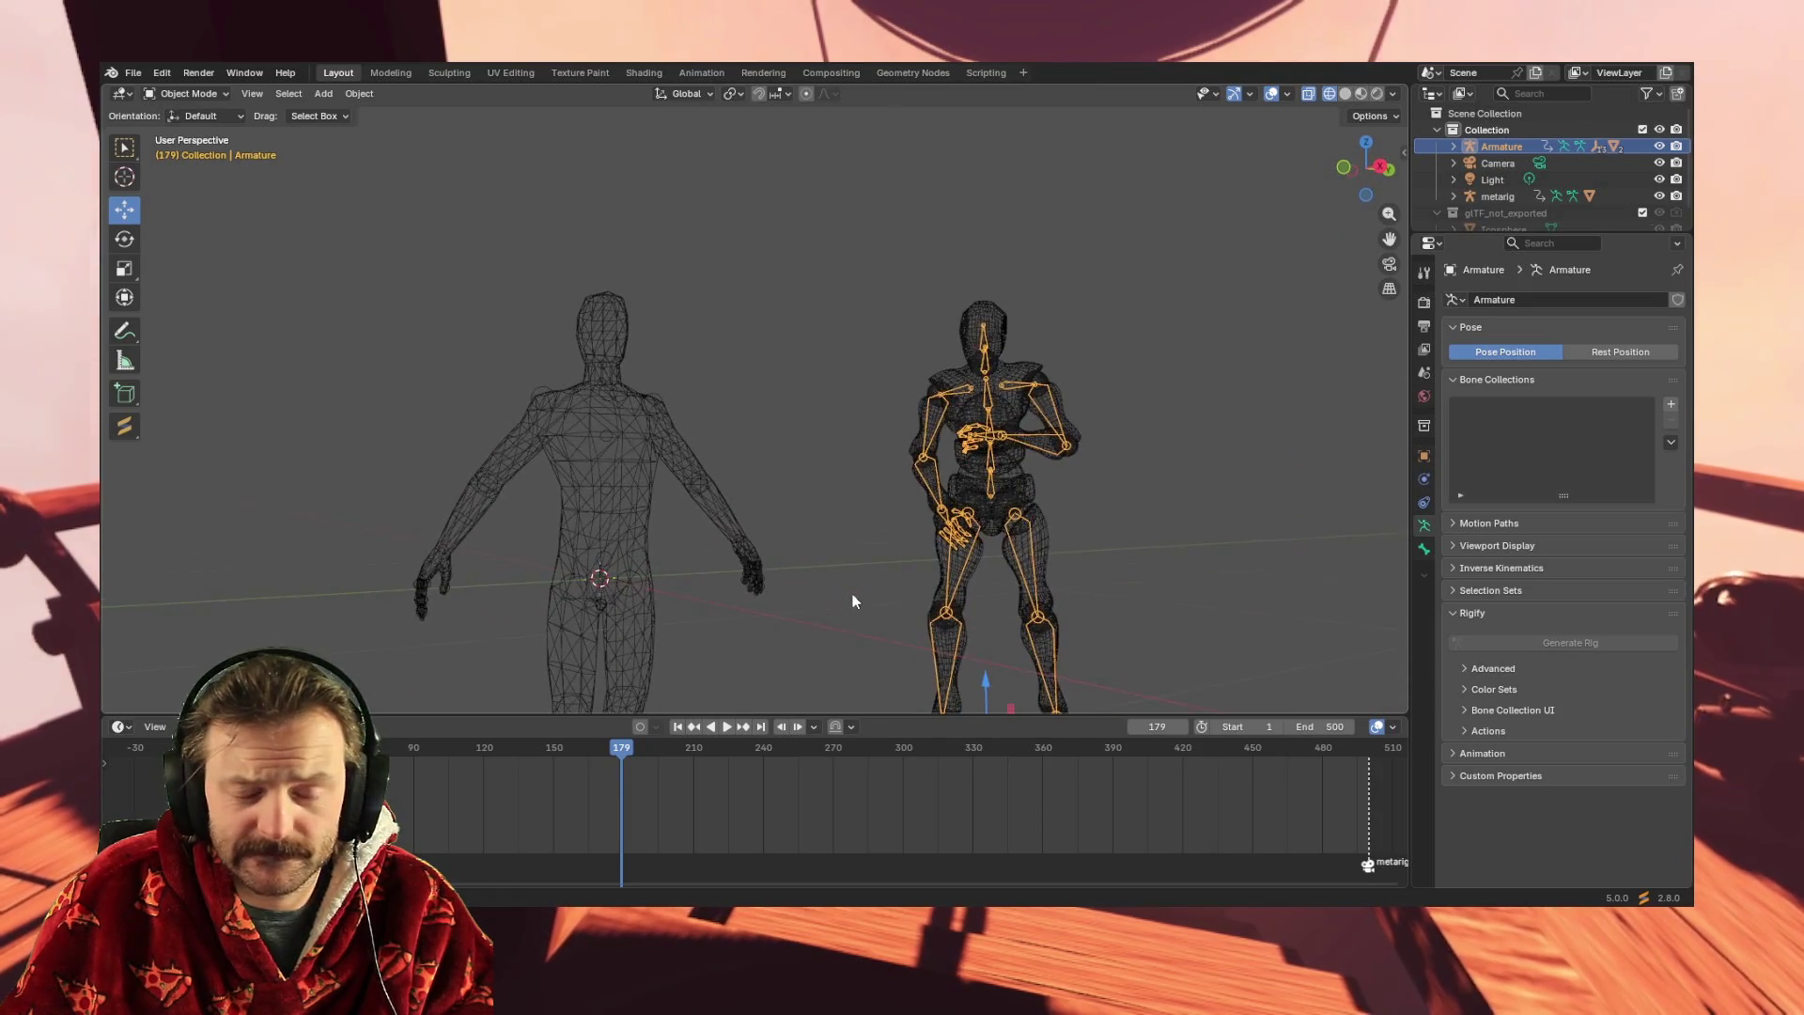
pyautogui.rightClick(854, 598)
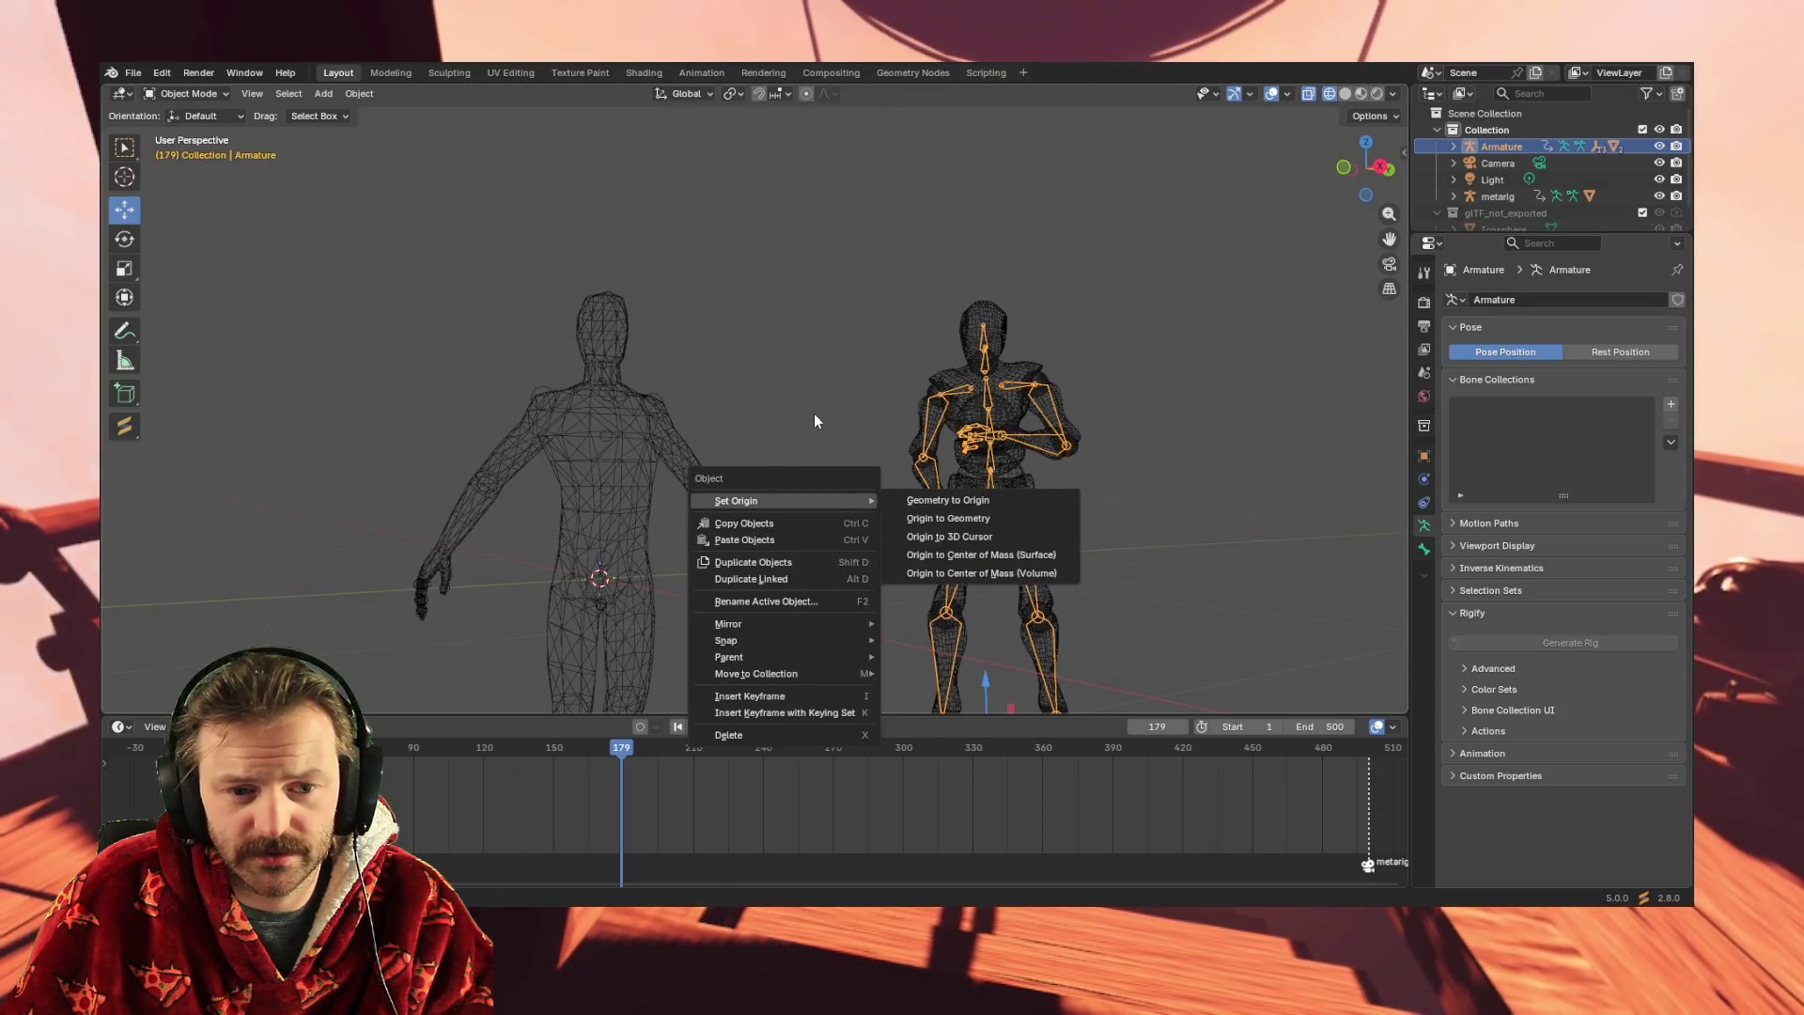
pyautogui.press('Escape')
pyautogui.moveTo(741, 571)
pyautogui.mouseDown(button='middle')
pyautogui.moveTo(689, 601)
pyautogui.moveTo(477, 571)
pyautogui.mouseUp(button='middle')
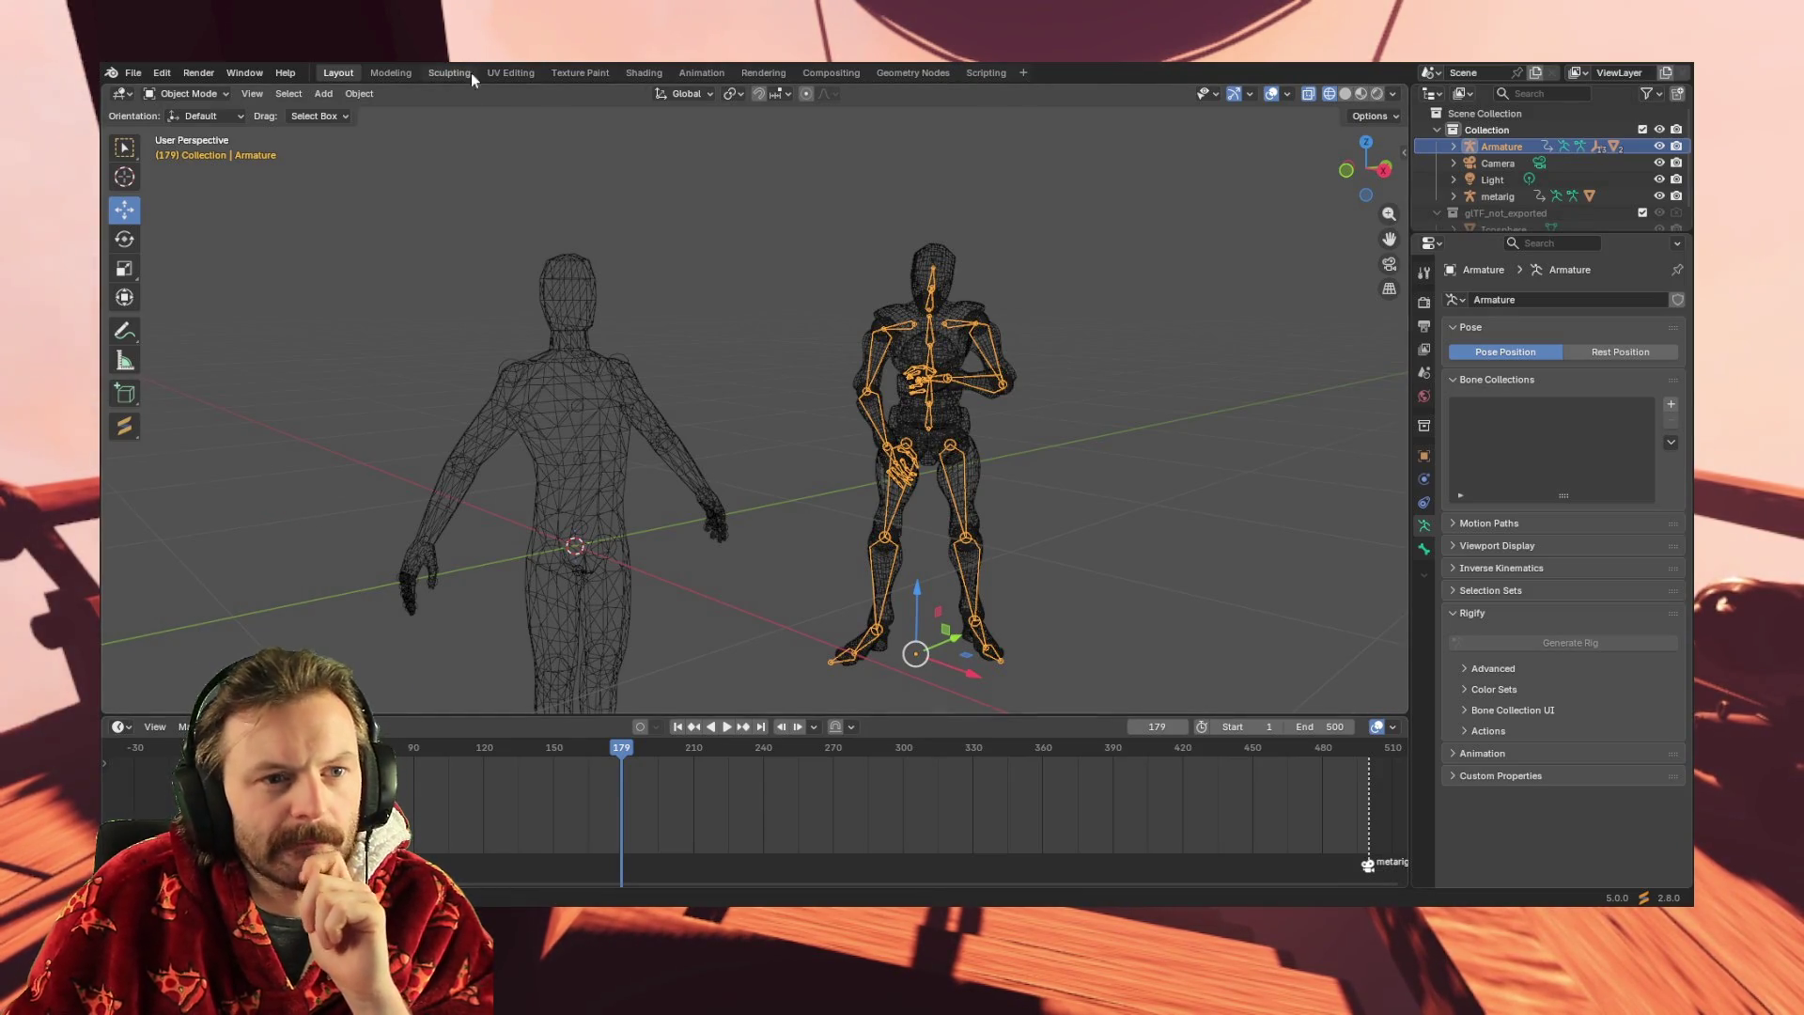
# - Show the Action Editor in the Animation workspace with Mixamo_T-pose1's Armature channel active
pyautogui.click(709, 72)
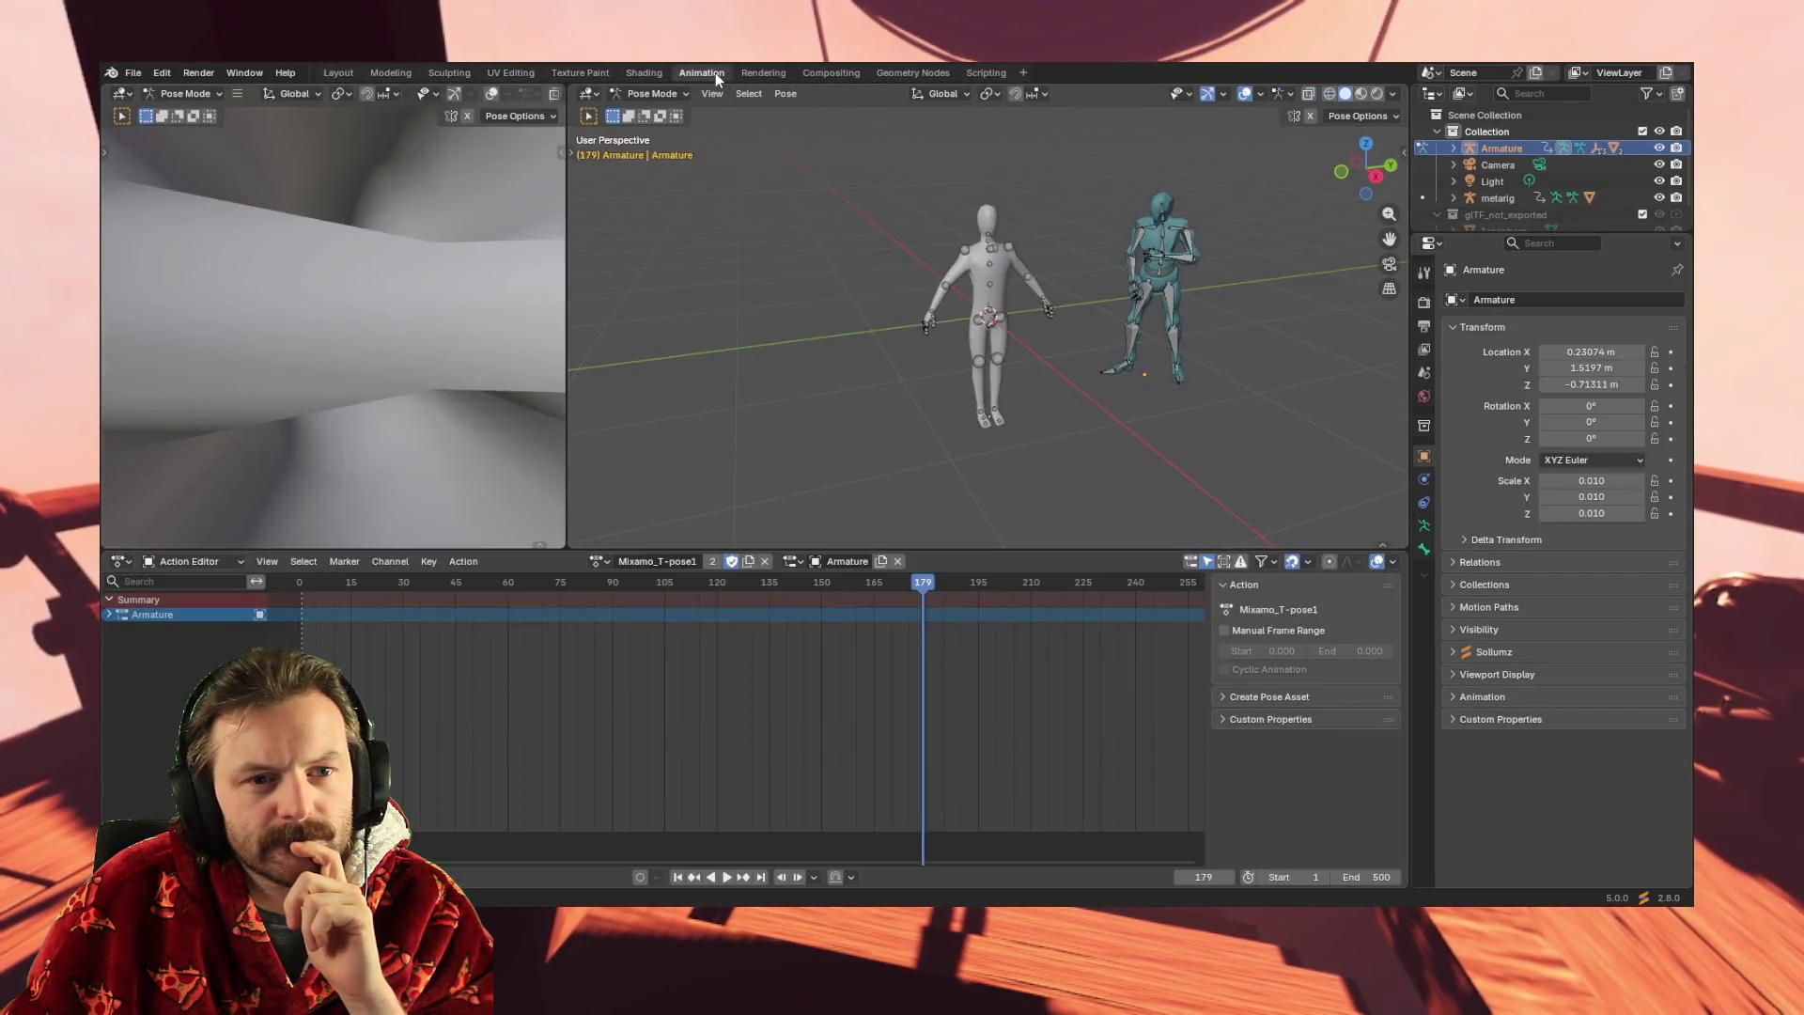
pyautogui.click(209, 561)
pyautogui.click(190, 602)
pyautogui.click(207, 562)
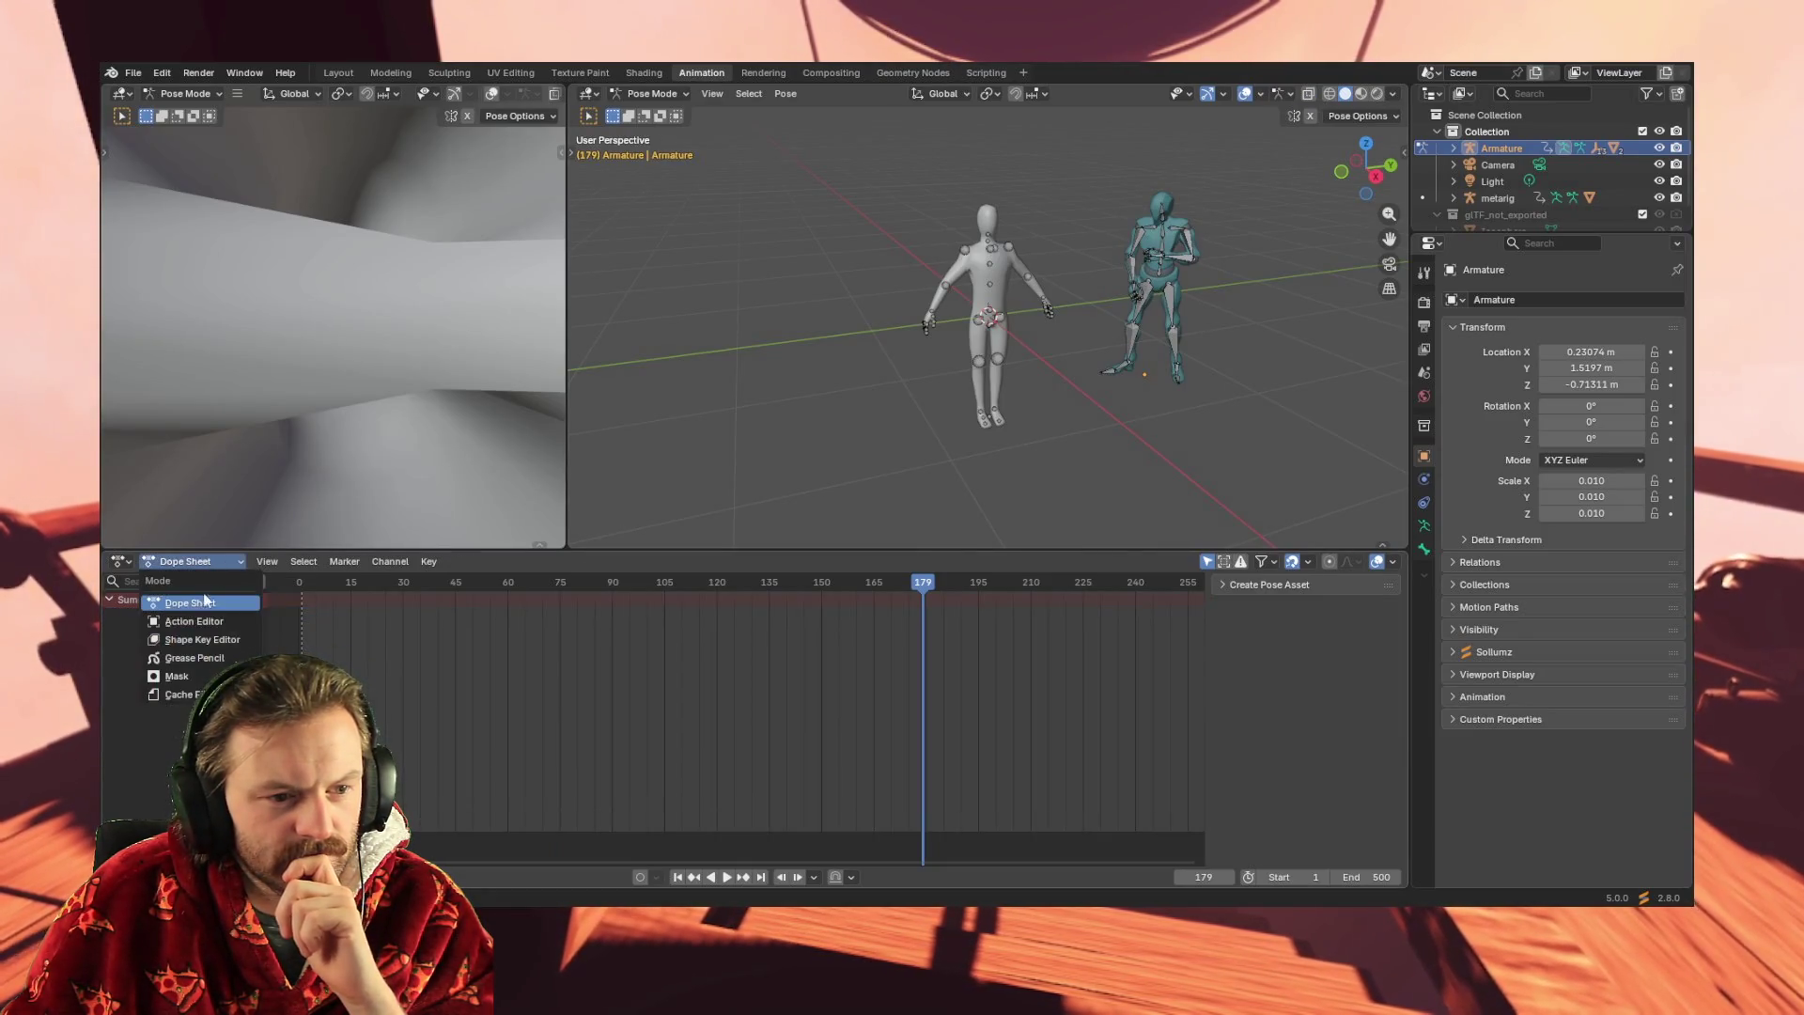
pyautogui.click(194, 622)
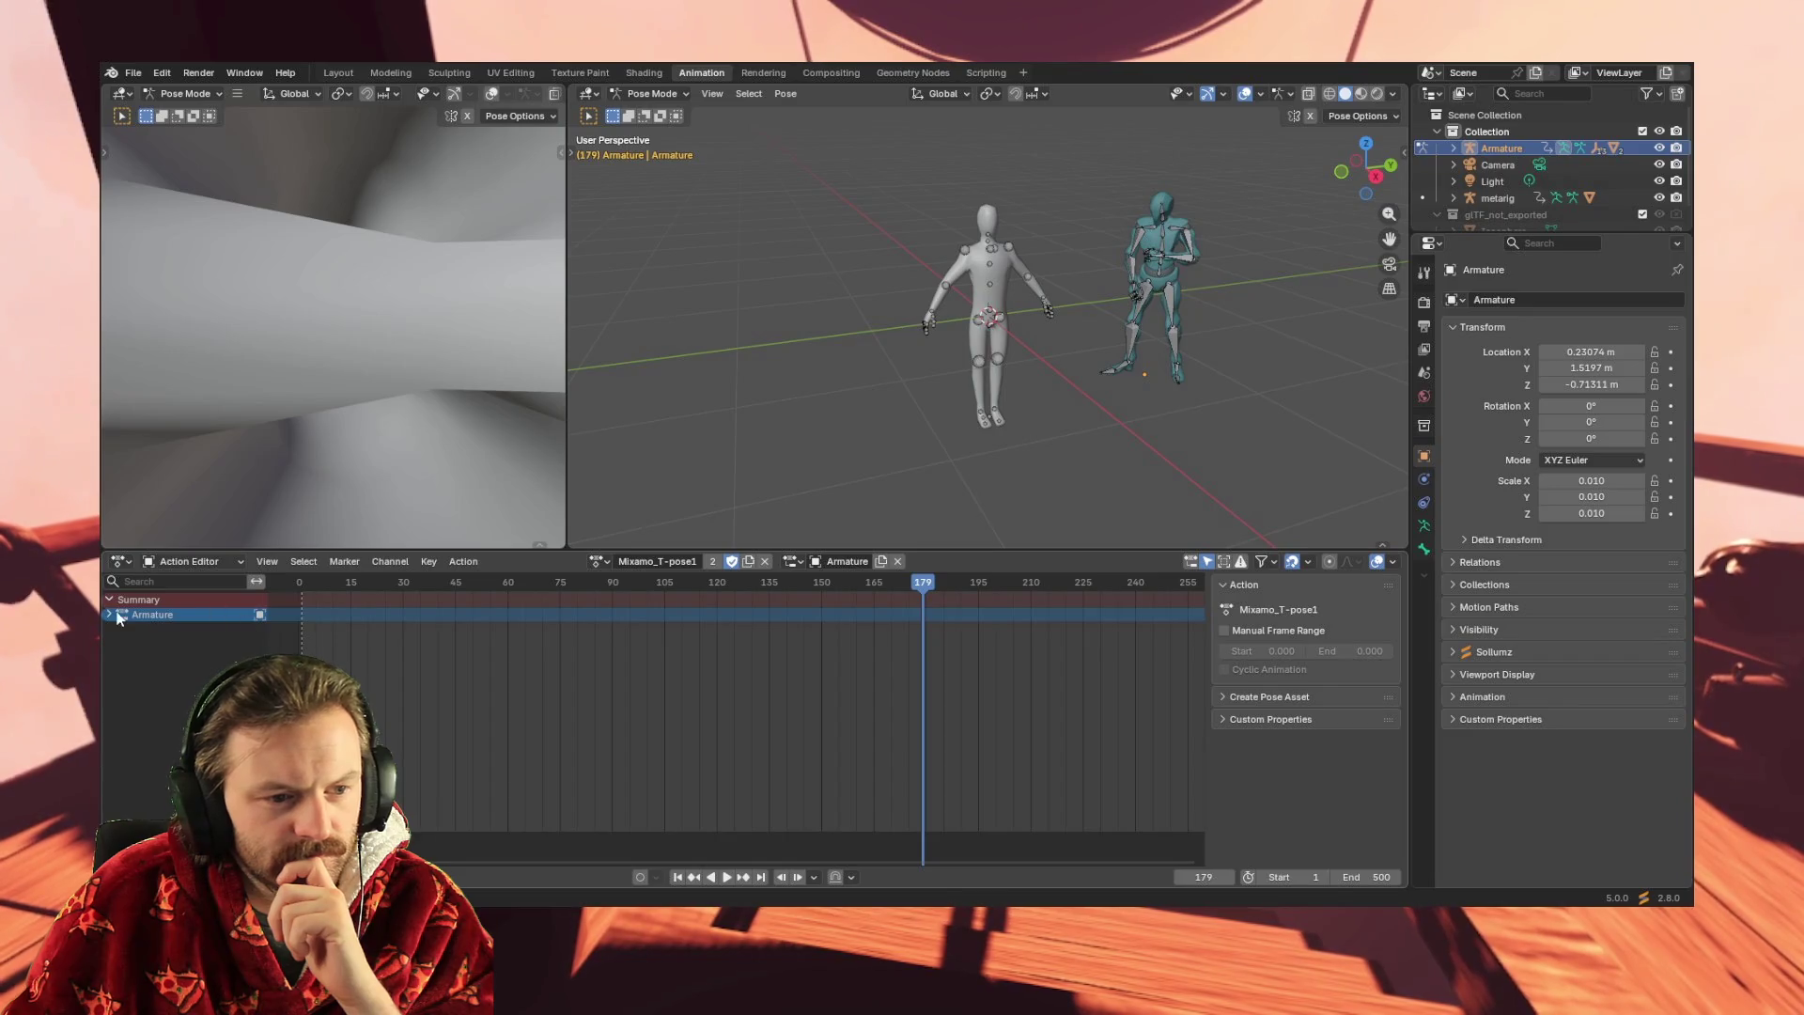
pyautogui.click(146, 616)
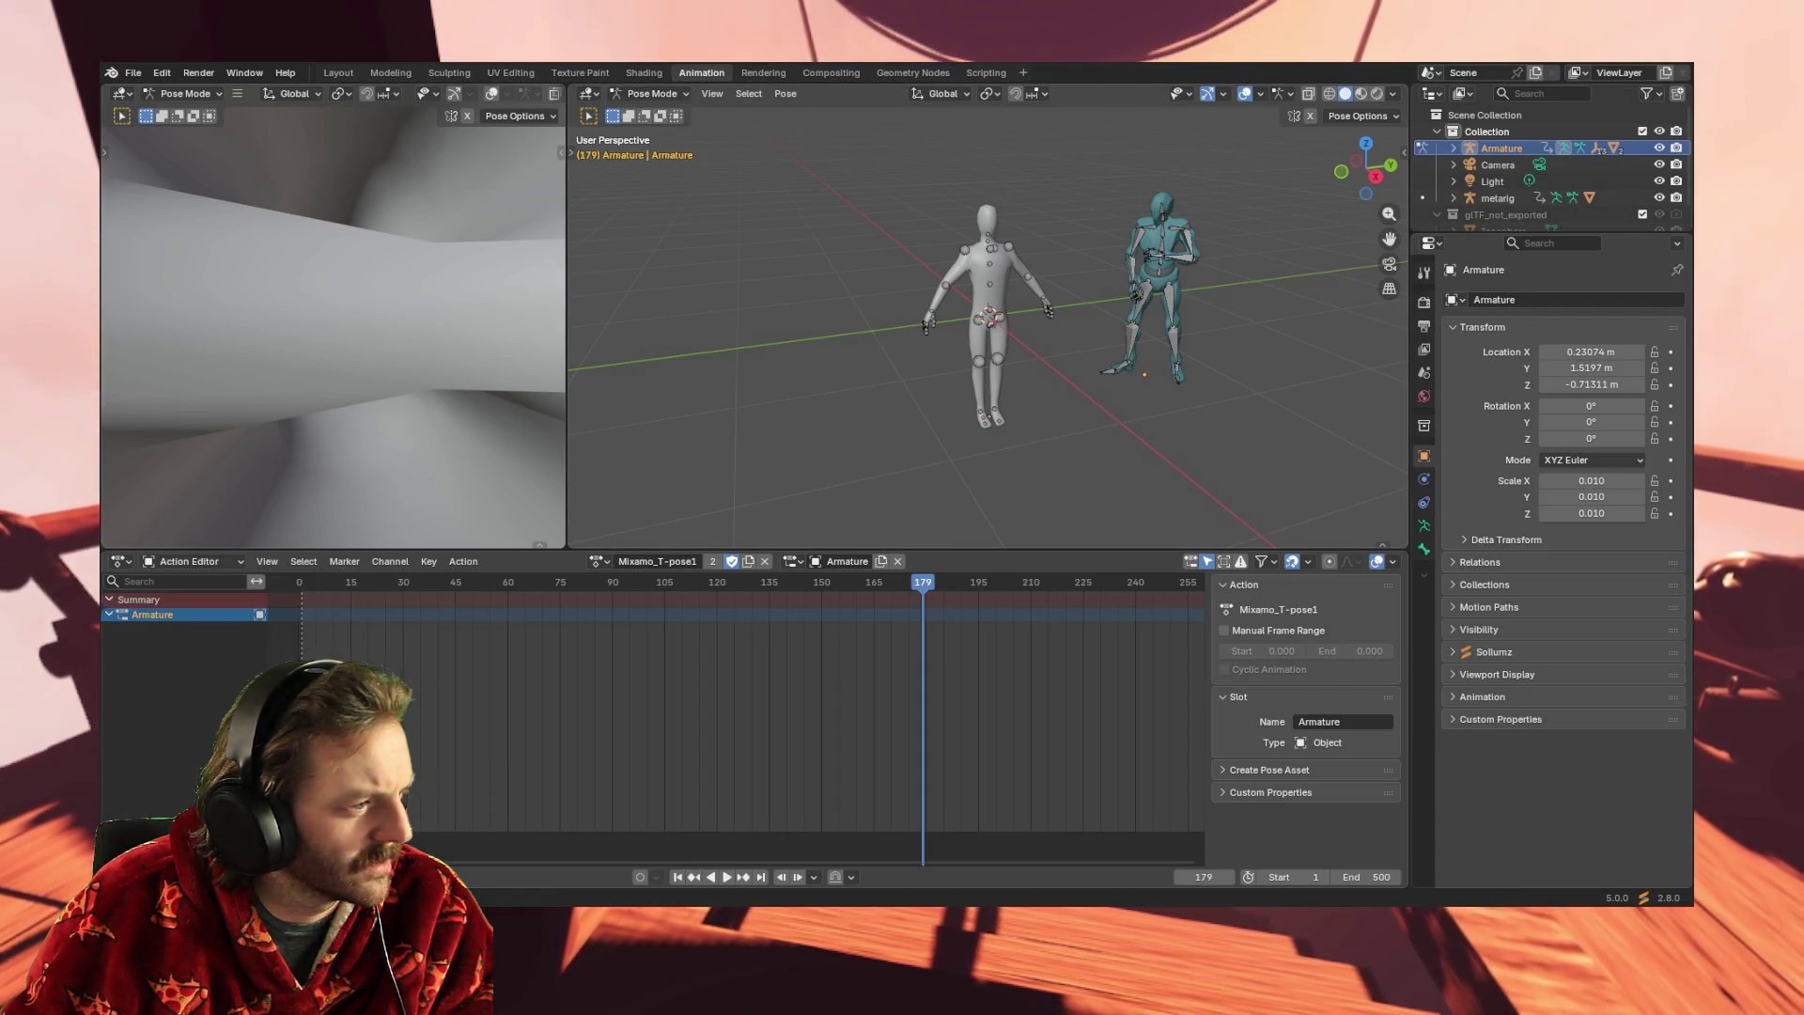
# - Box-select the teal armature's bones and apply Pose > Clear Transform > All
pyautogui.moveTo(862, 346); pyautogui.dragTo(1215, 282, button='middle')
pyautogui.moveTo(1088, 390); pyautogui.dragTo(1226, 143)
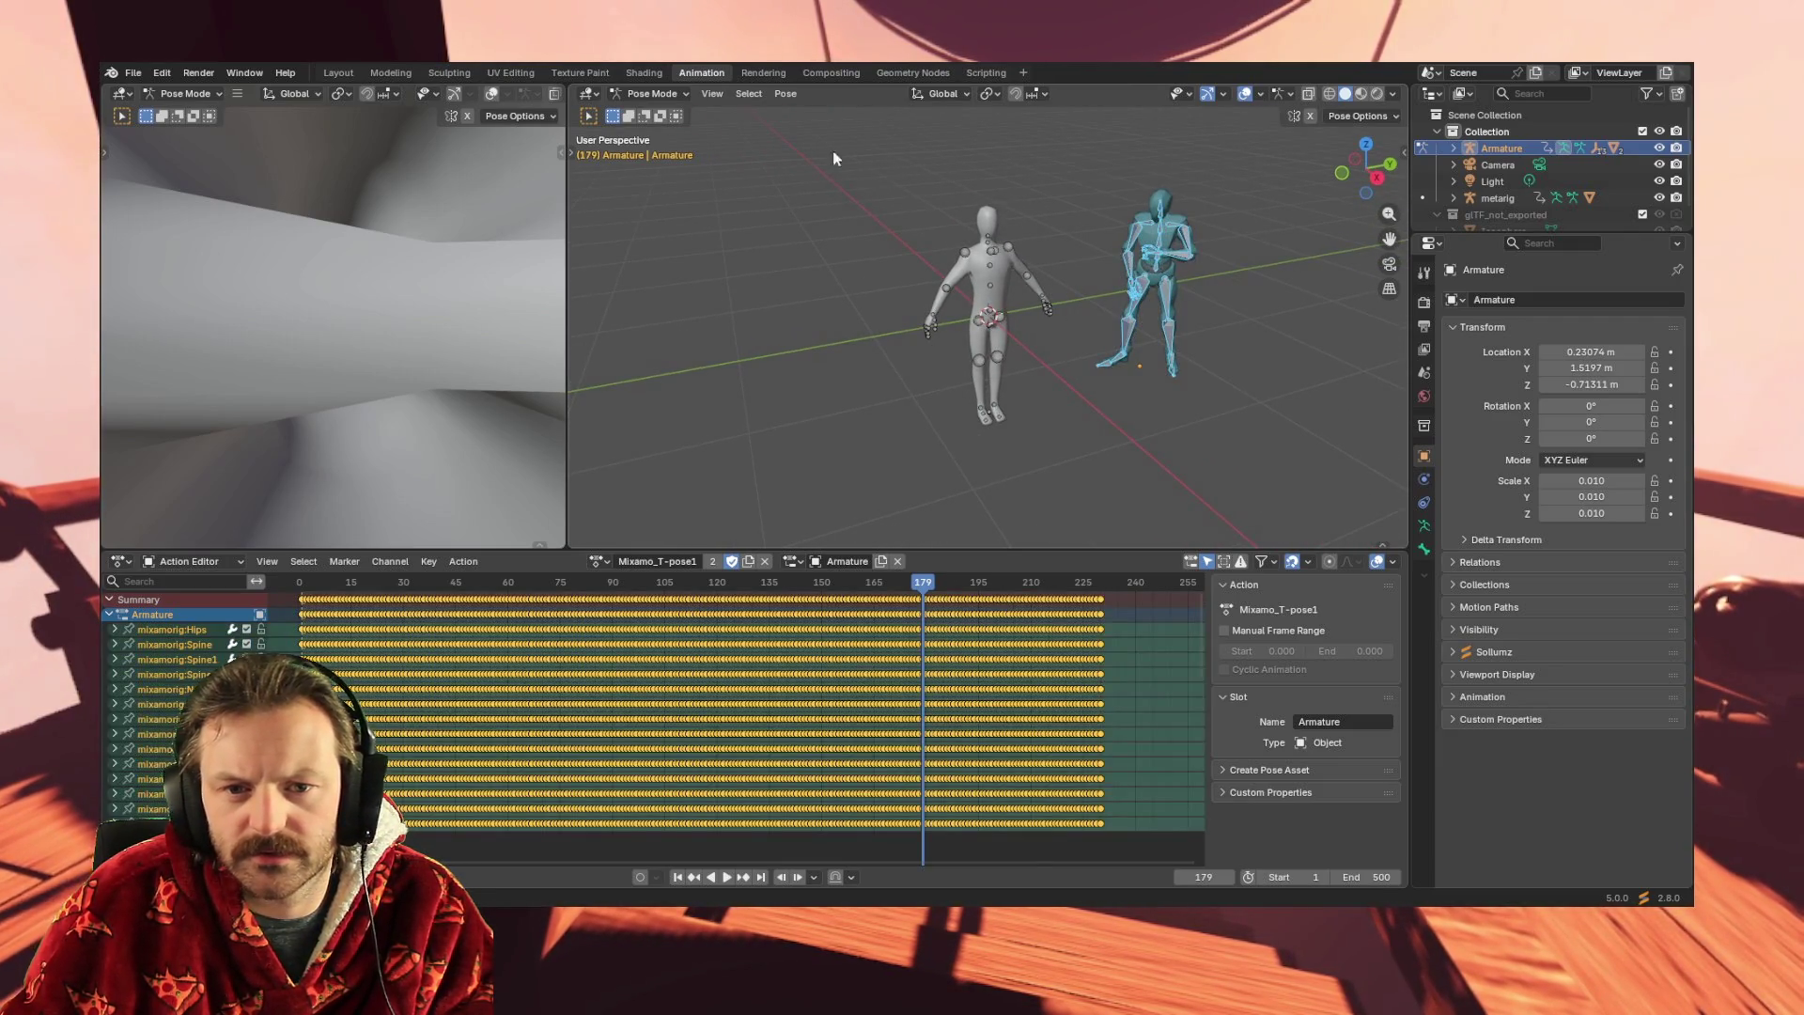
pyautogui.click(783, 96)
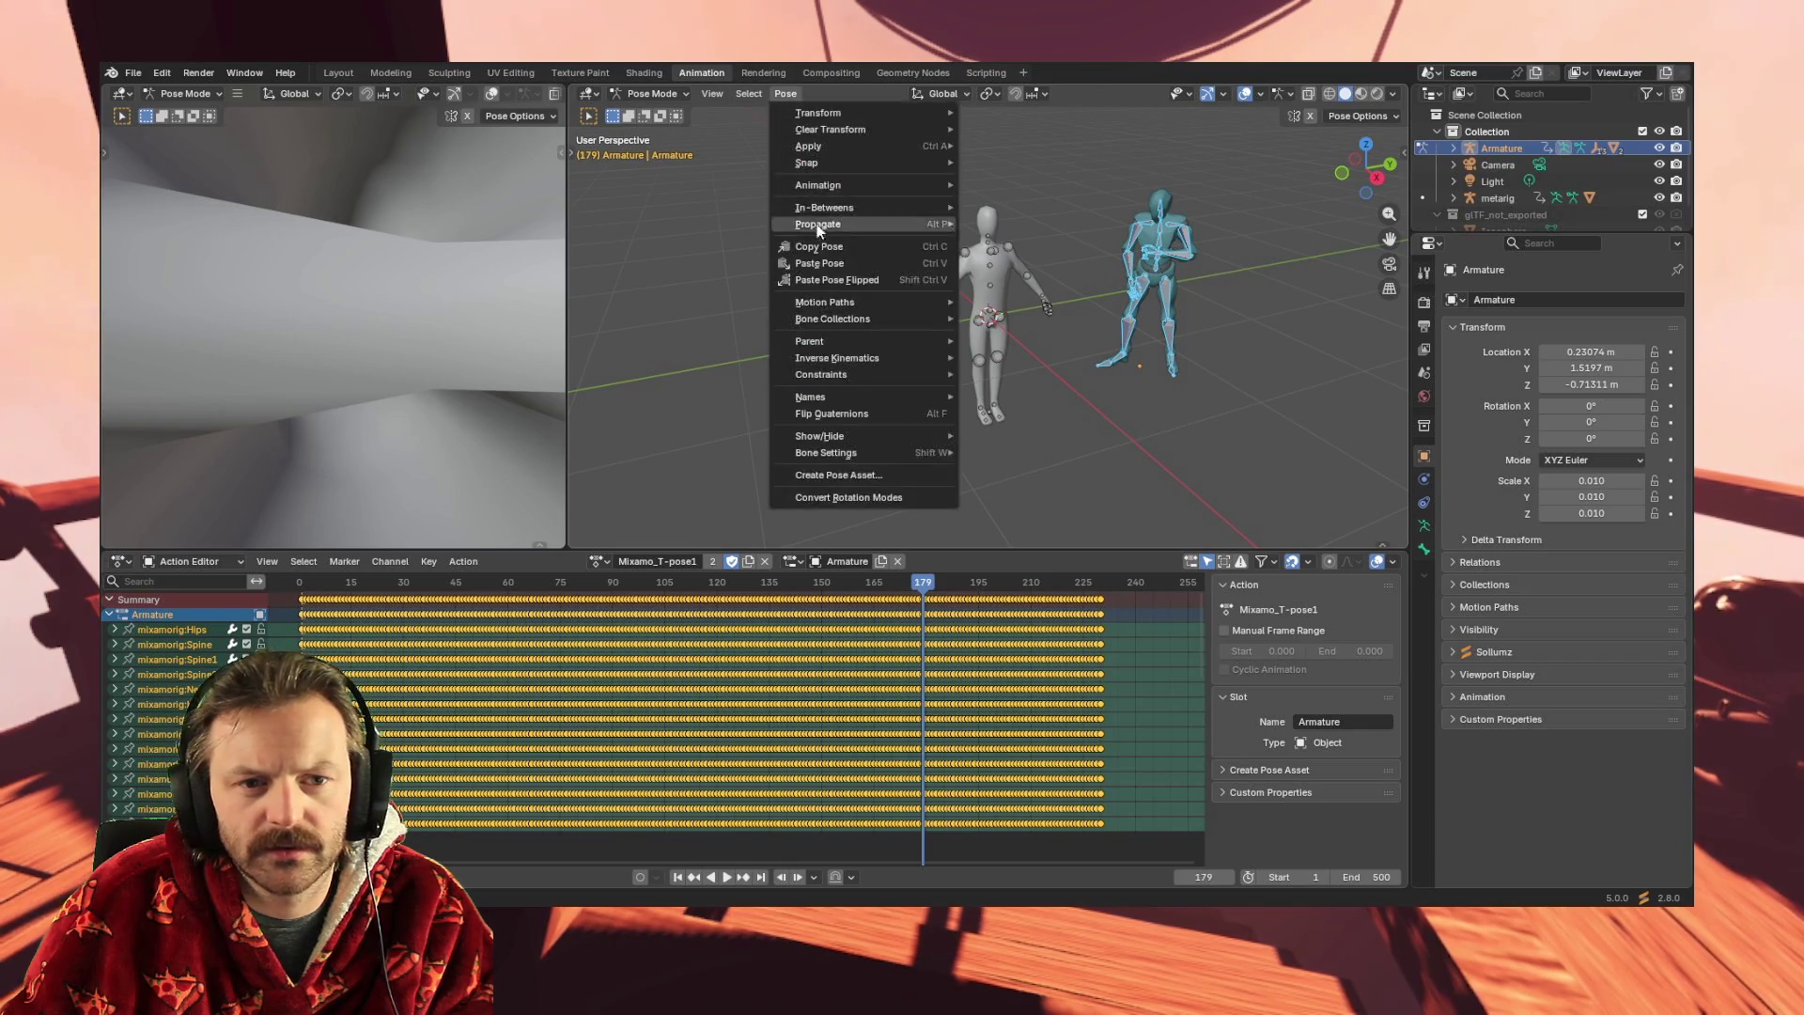
pyautogui.moveTo(881, 128)
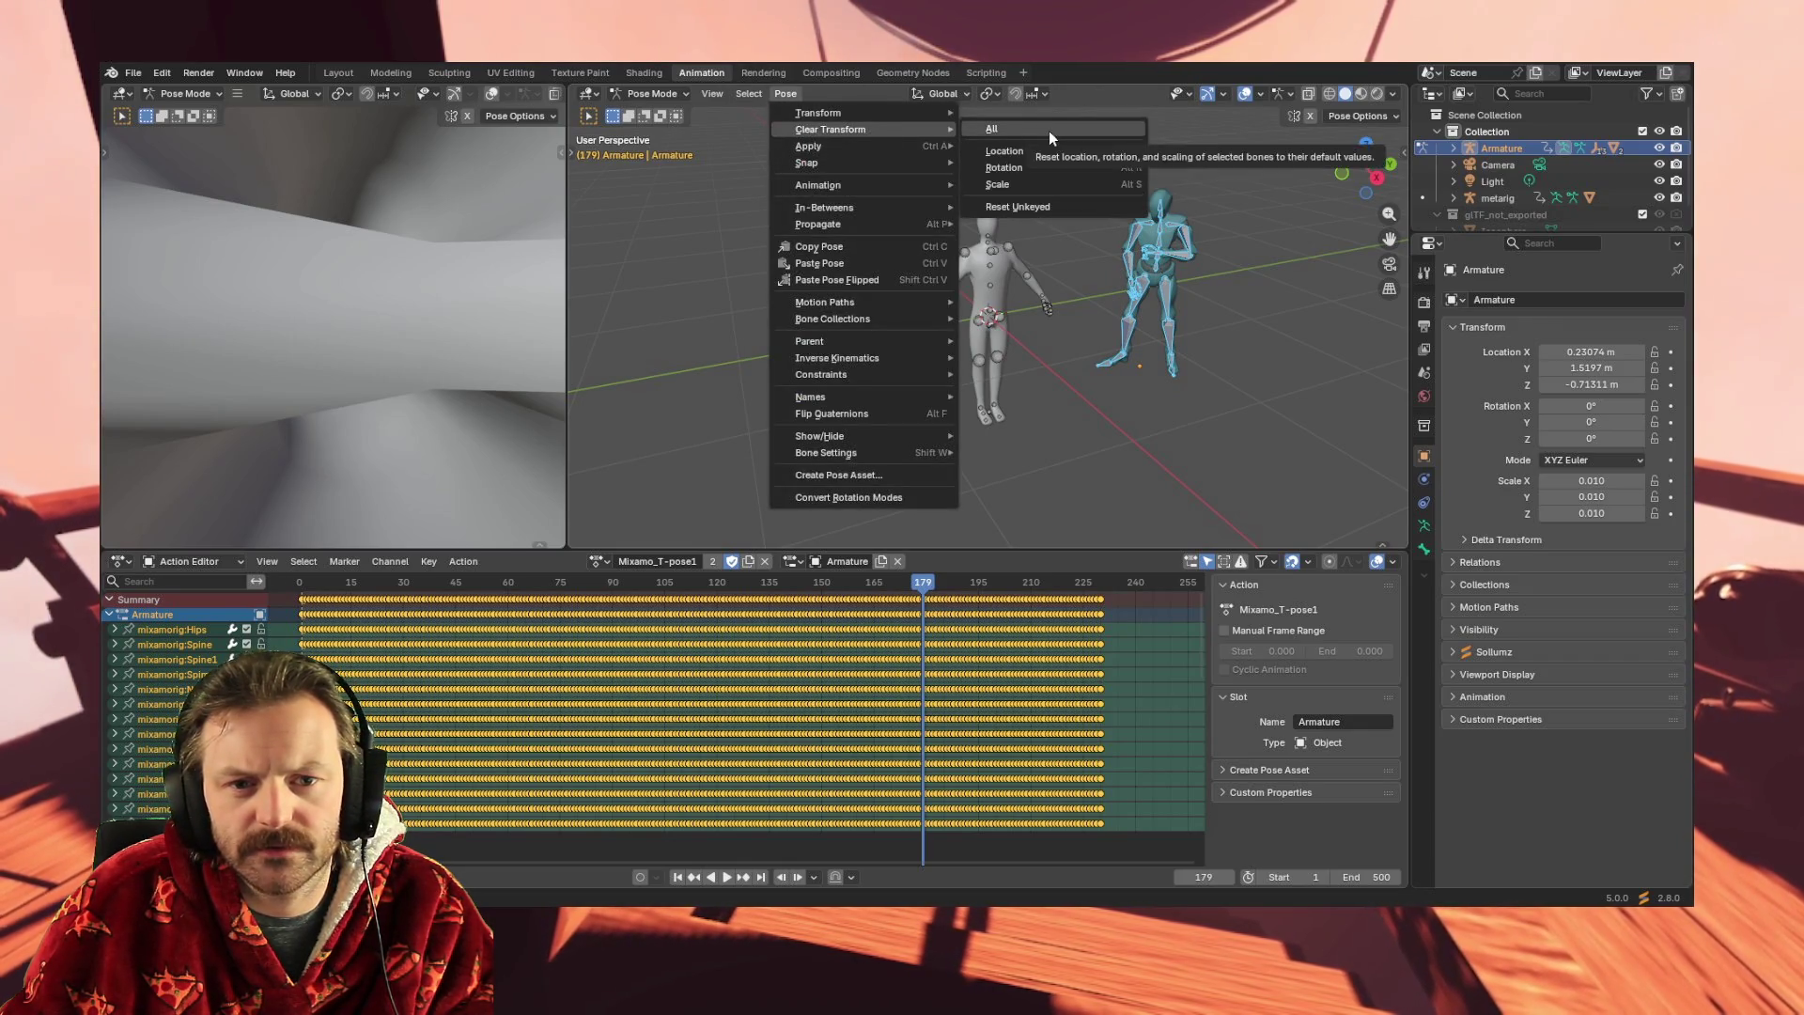
pyautogui.click(1049, 132)
# - Look through the Pose menu options again and toggle the viewport display options
pyautogui.moveTo(839, 313); pyautogui.dragTo(902, 274, button='middle')
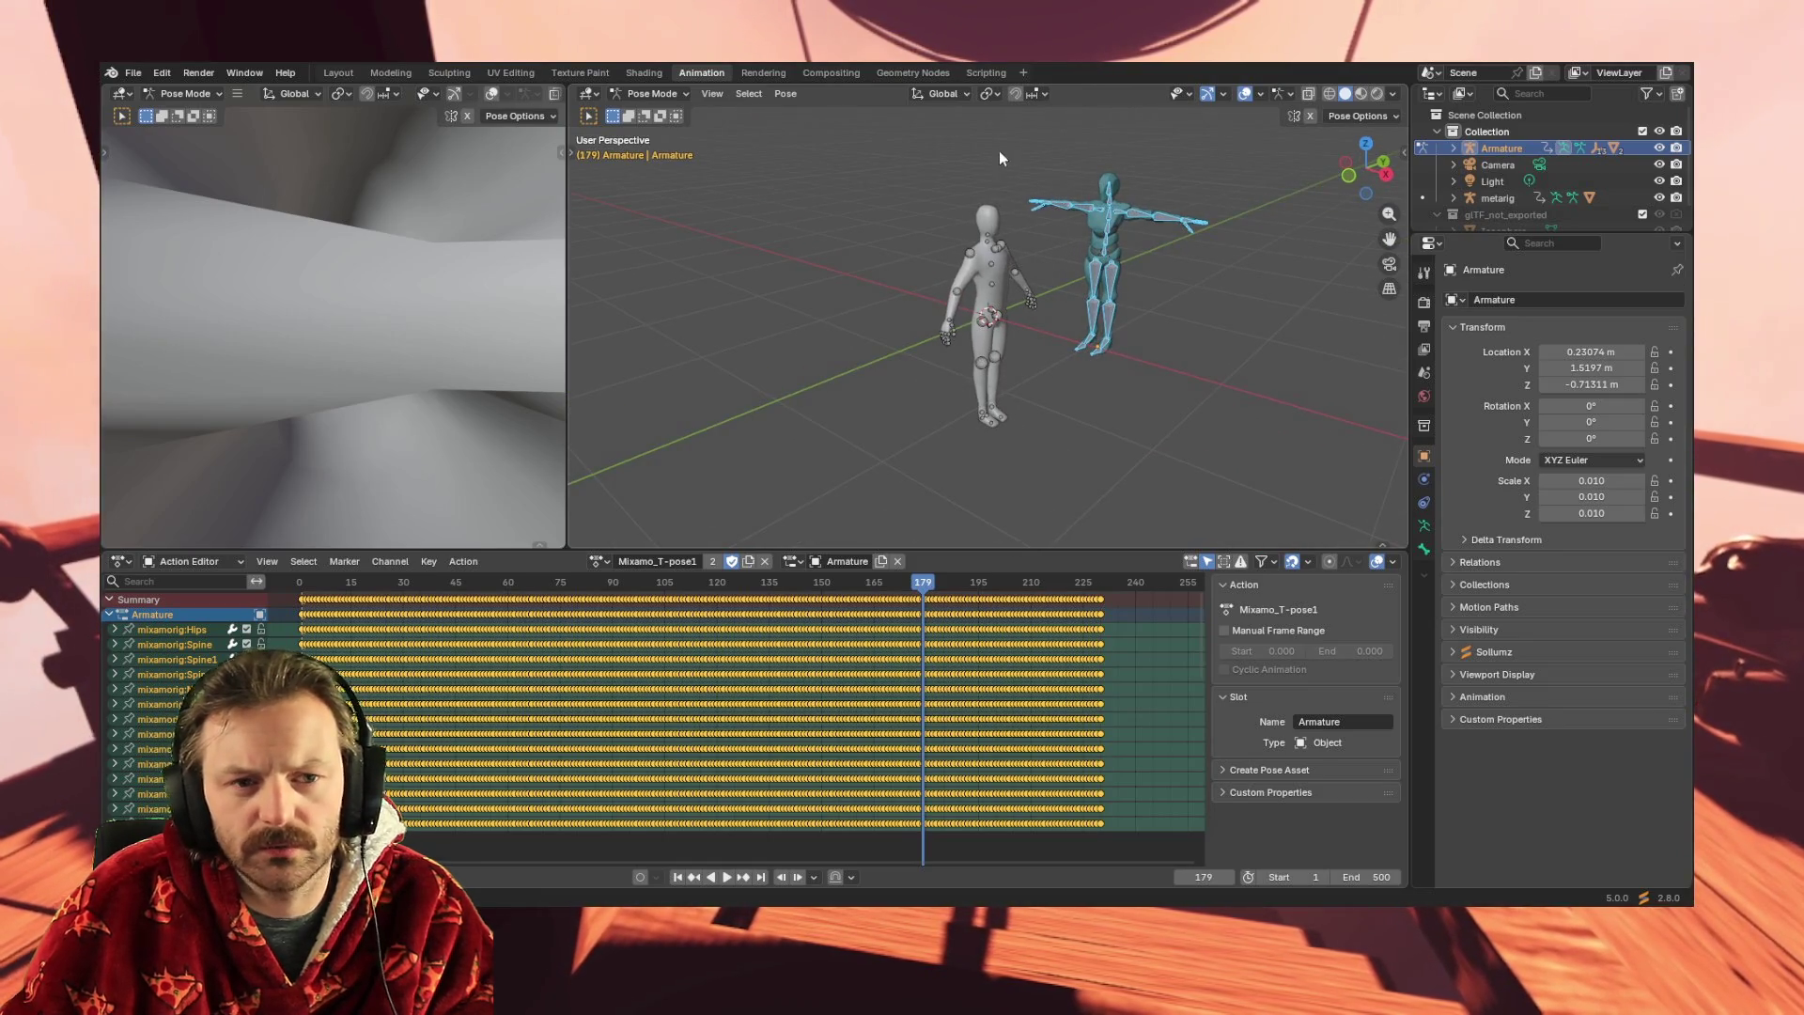
pyautogui.click(789, 94)
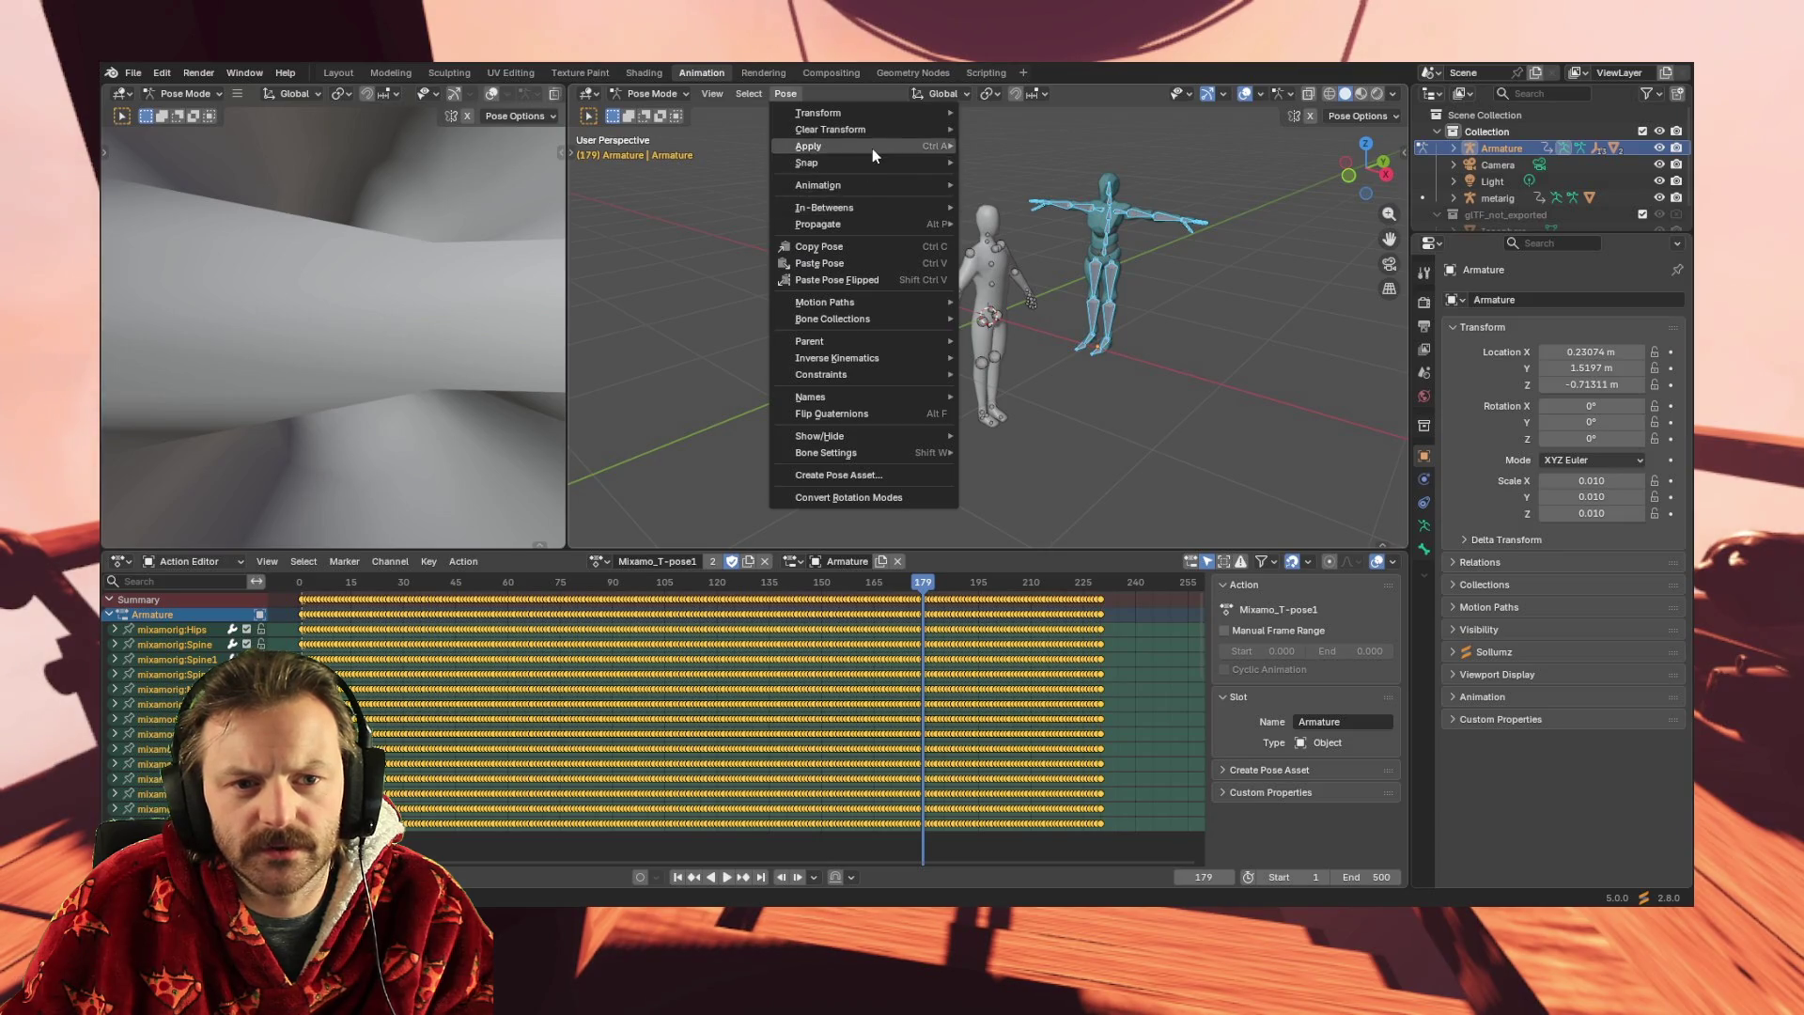
pyautogui.moveTo(872, 149)
pyautogui.moveTo(900, 109)
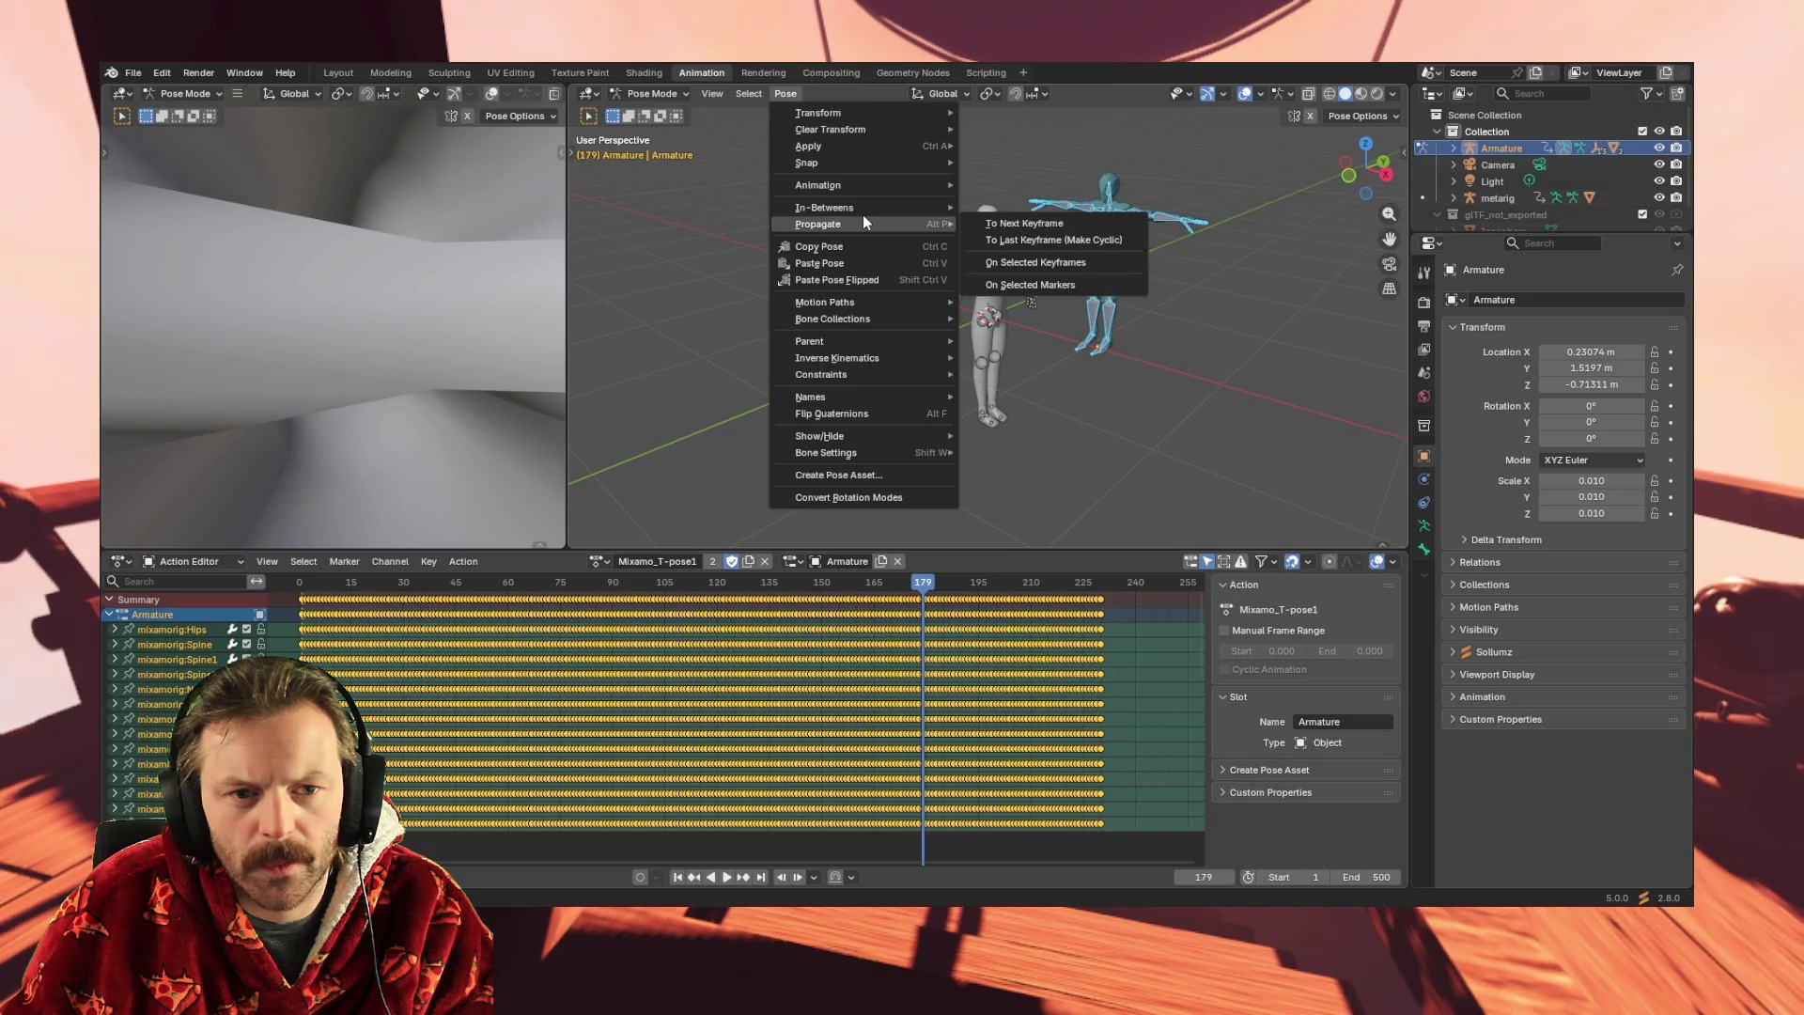
pyautogui.moveTo(865, 185)
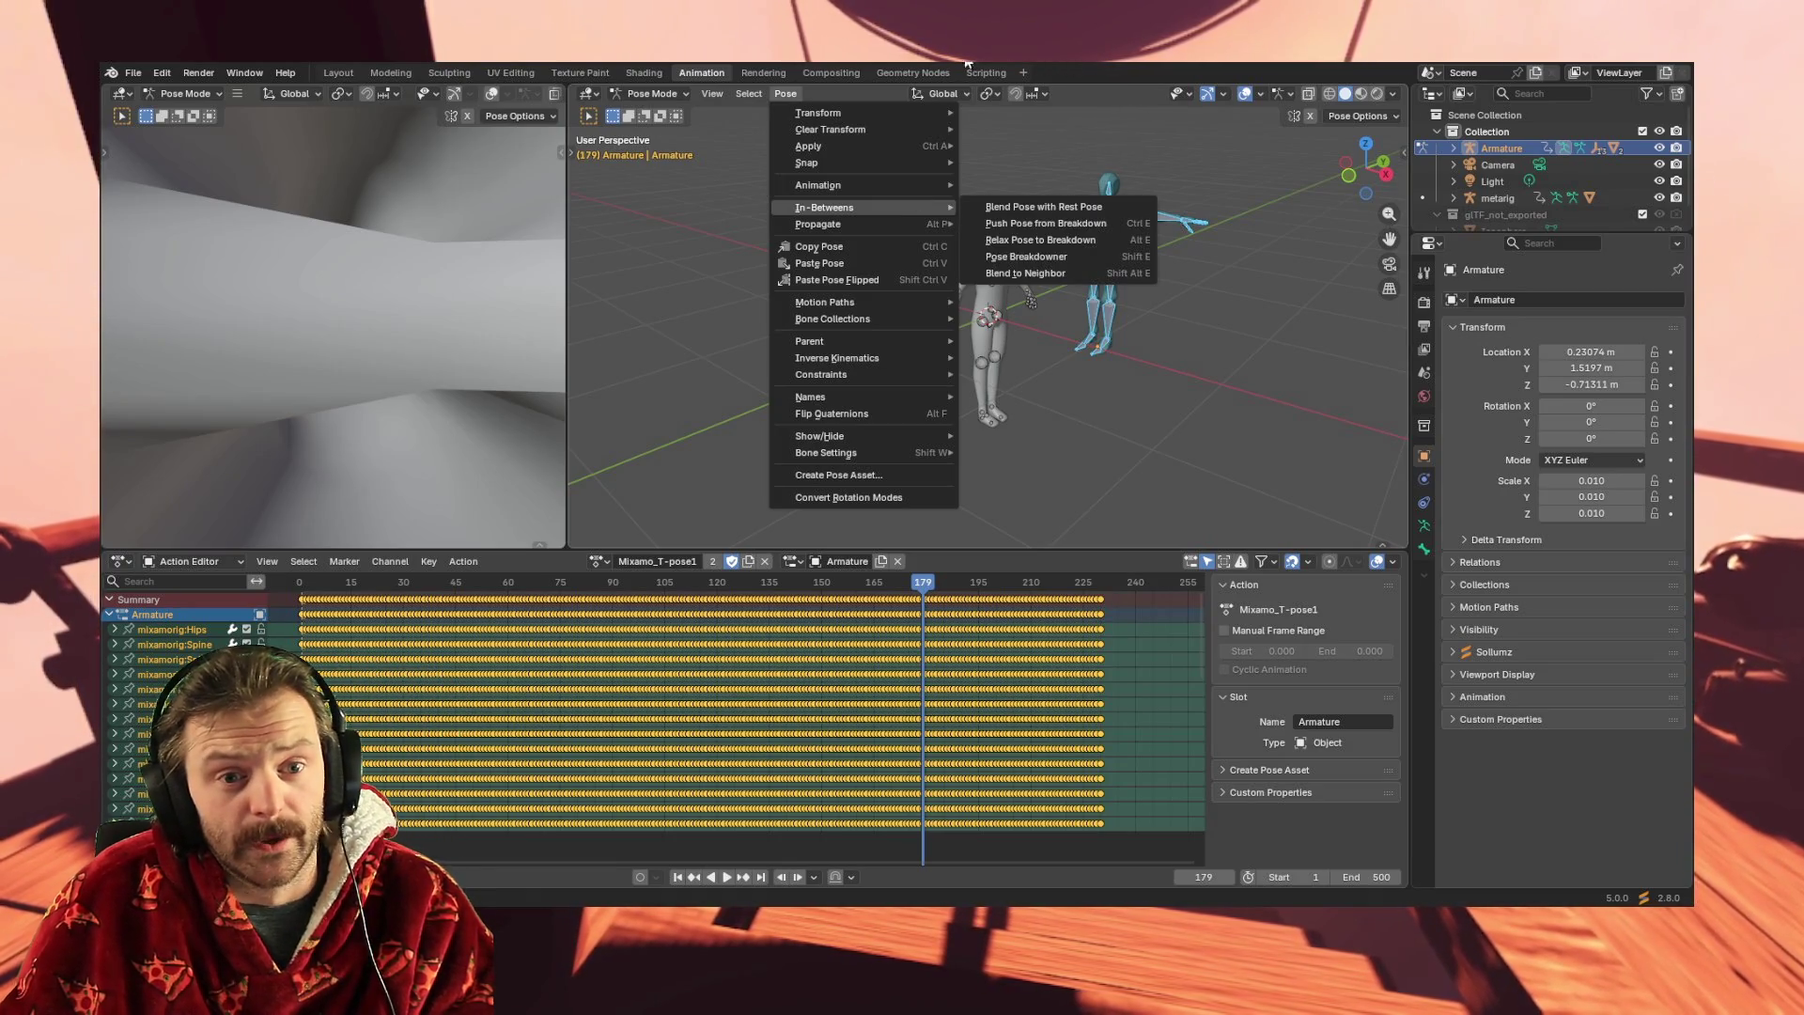
pyautogui.moveTo(902, 303)
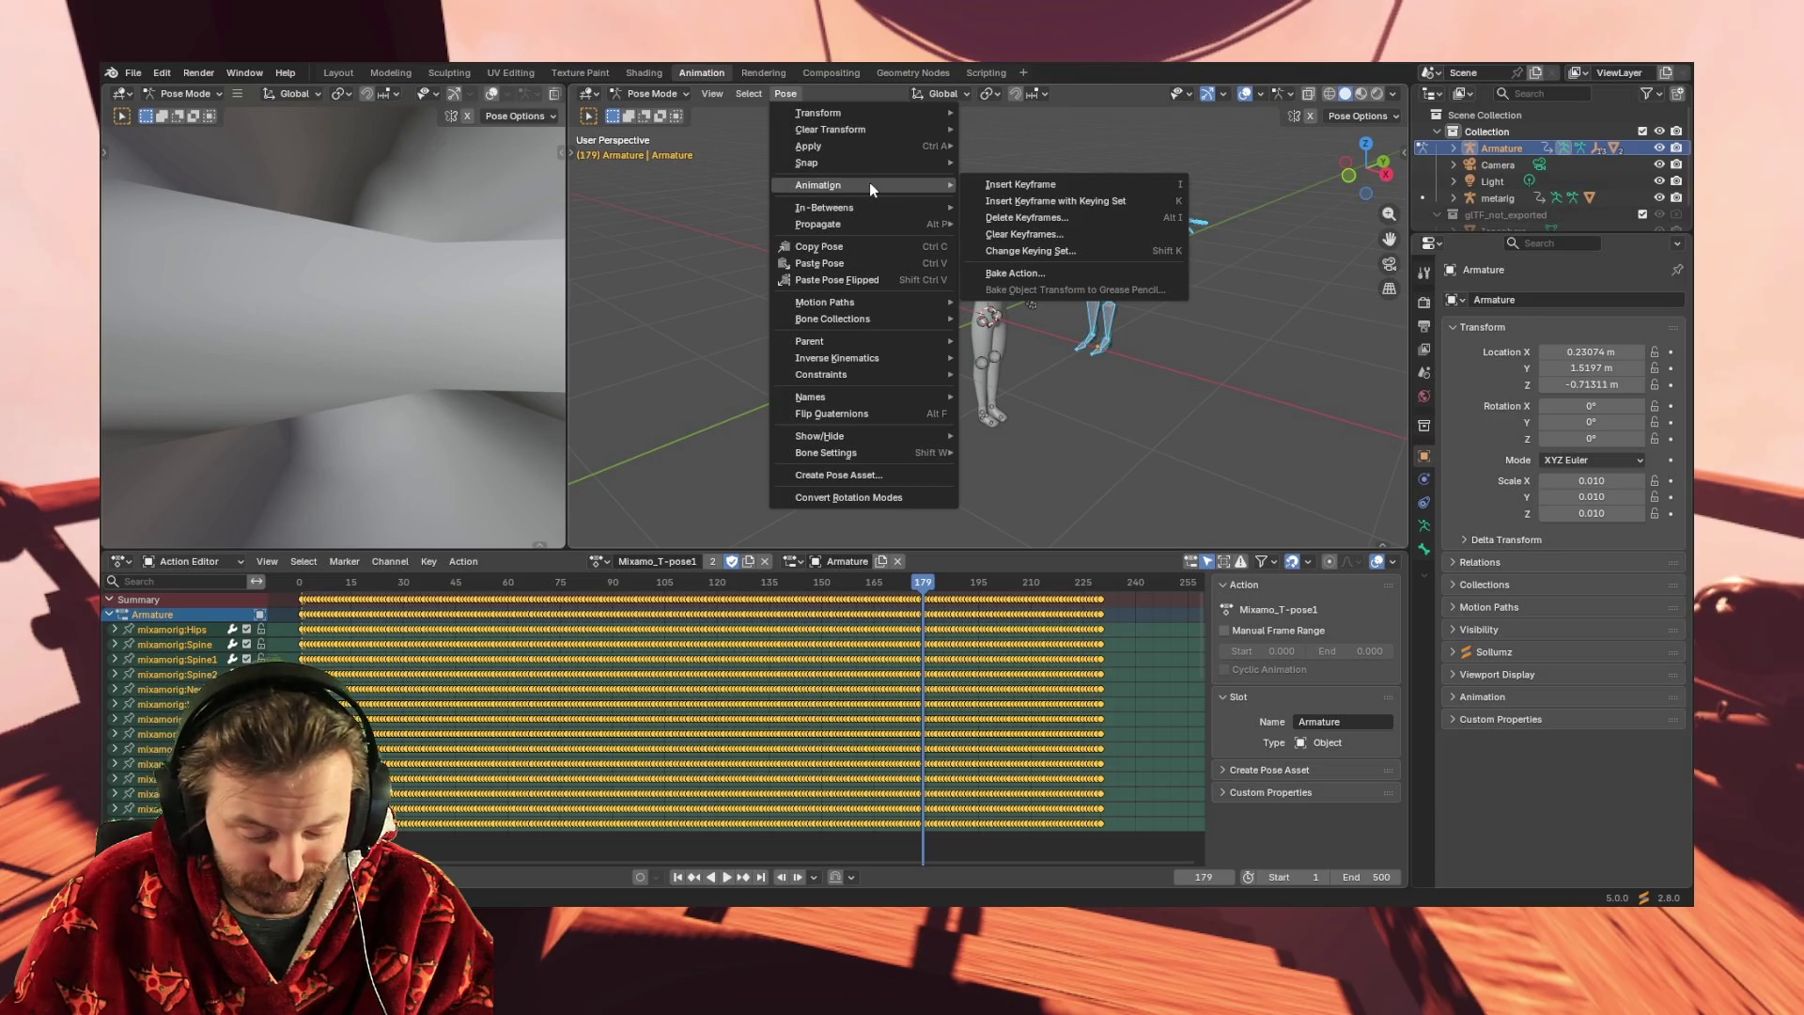
pyautogui.moveTo(738, 91)
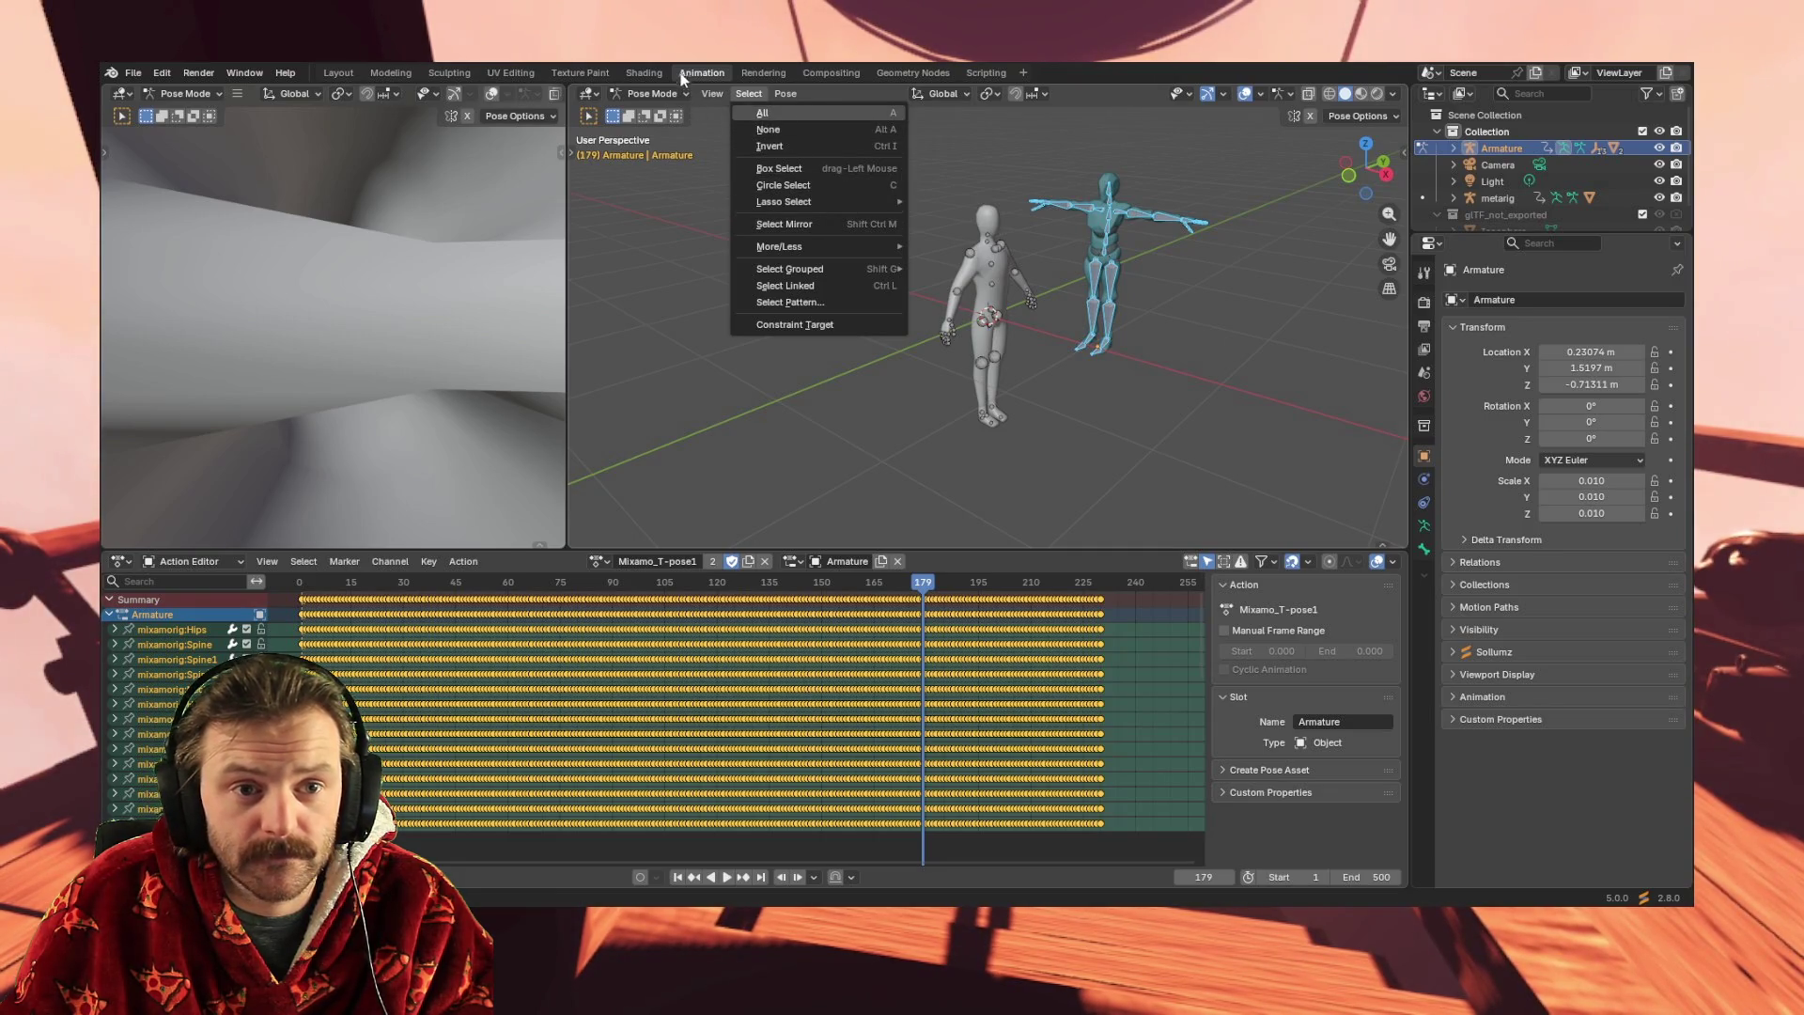
pyautogui.click(712, 94)
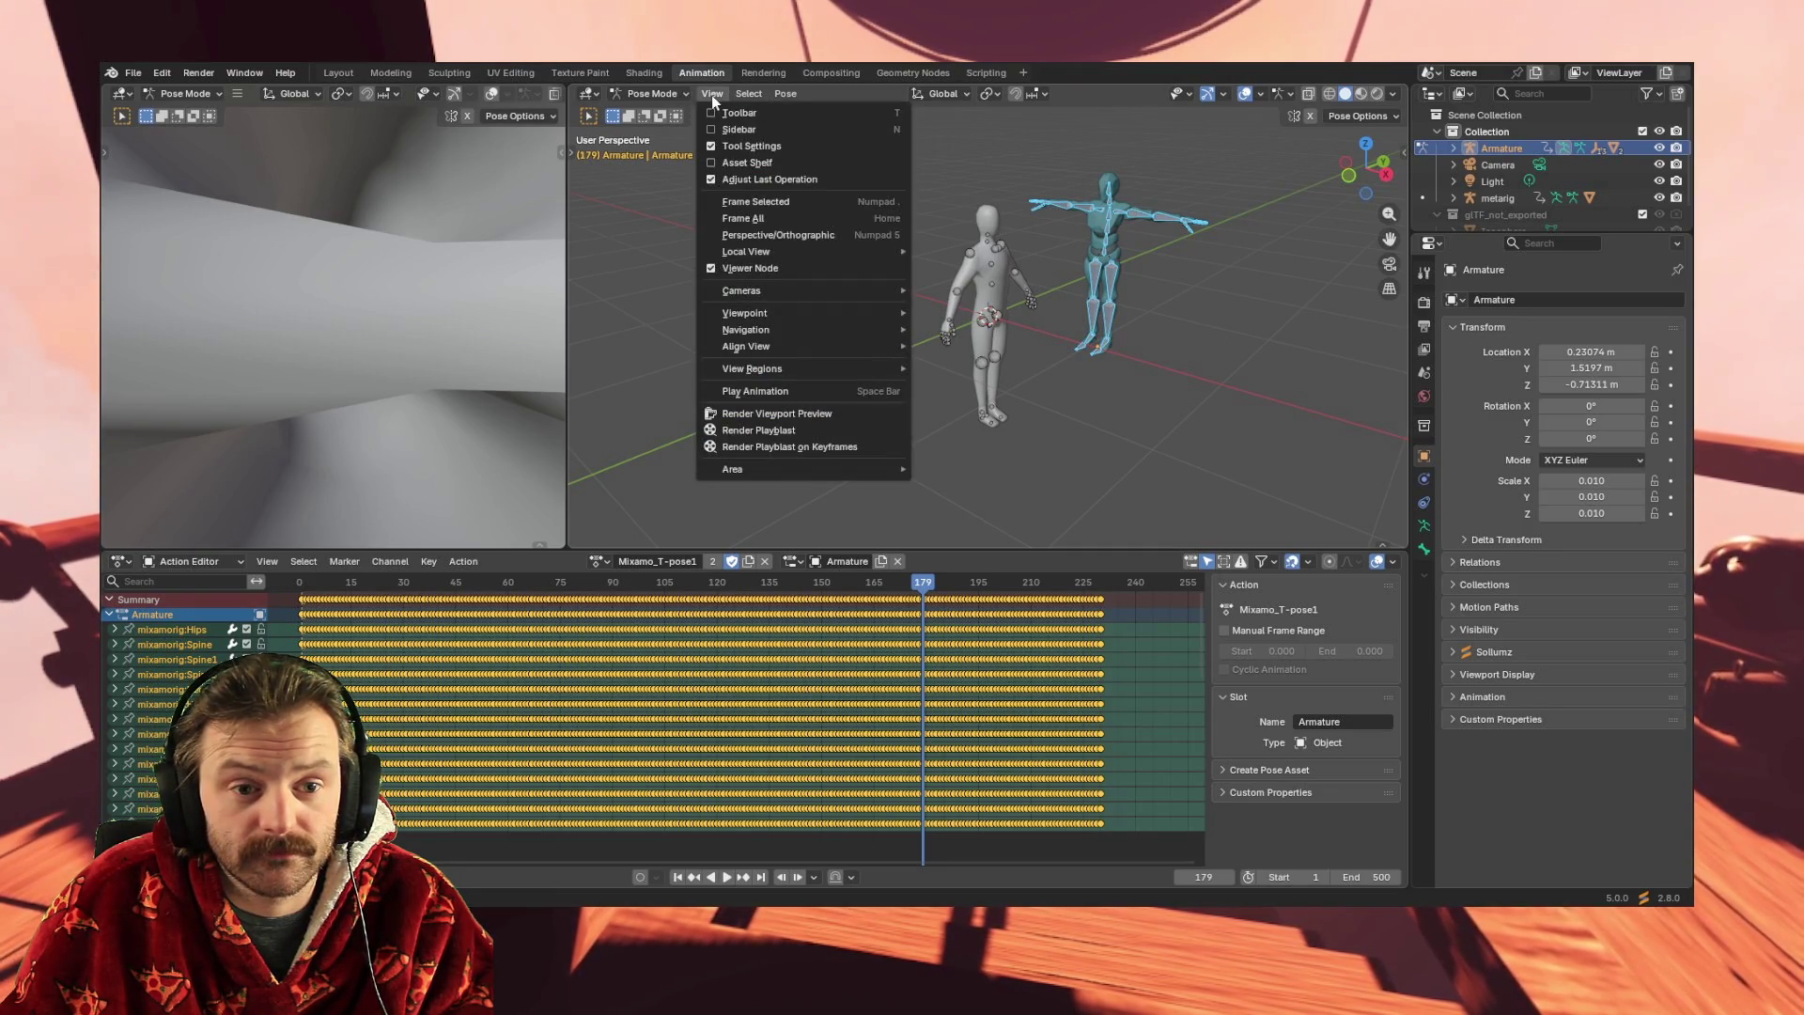
pyautogui.click(712, 94)
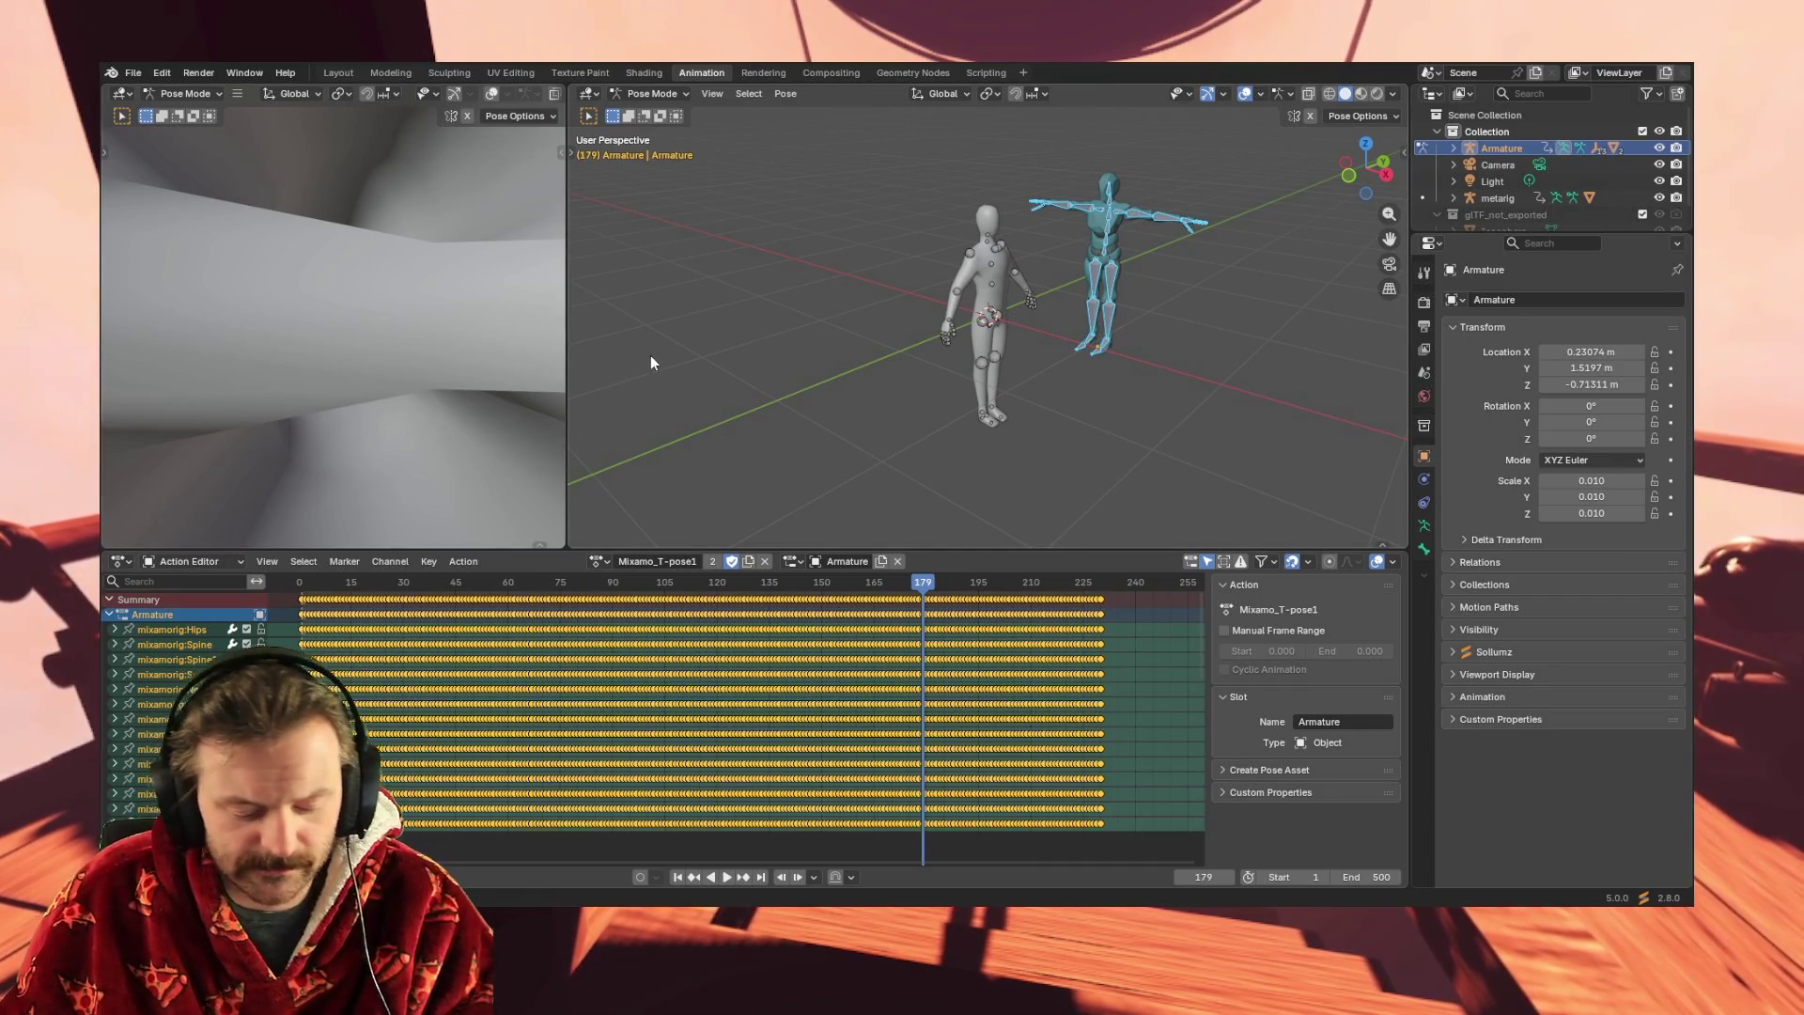
# - Dismiss the viewport pose menu, then orbit and zoom in on the teal armature
pyautogui.rightClick(1045, 440)
pyautogui.press('Escape')
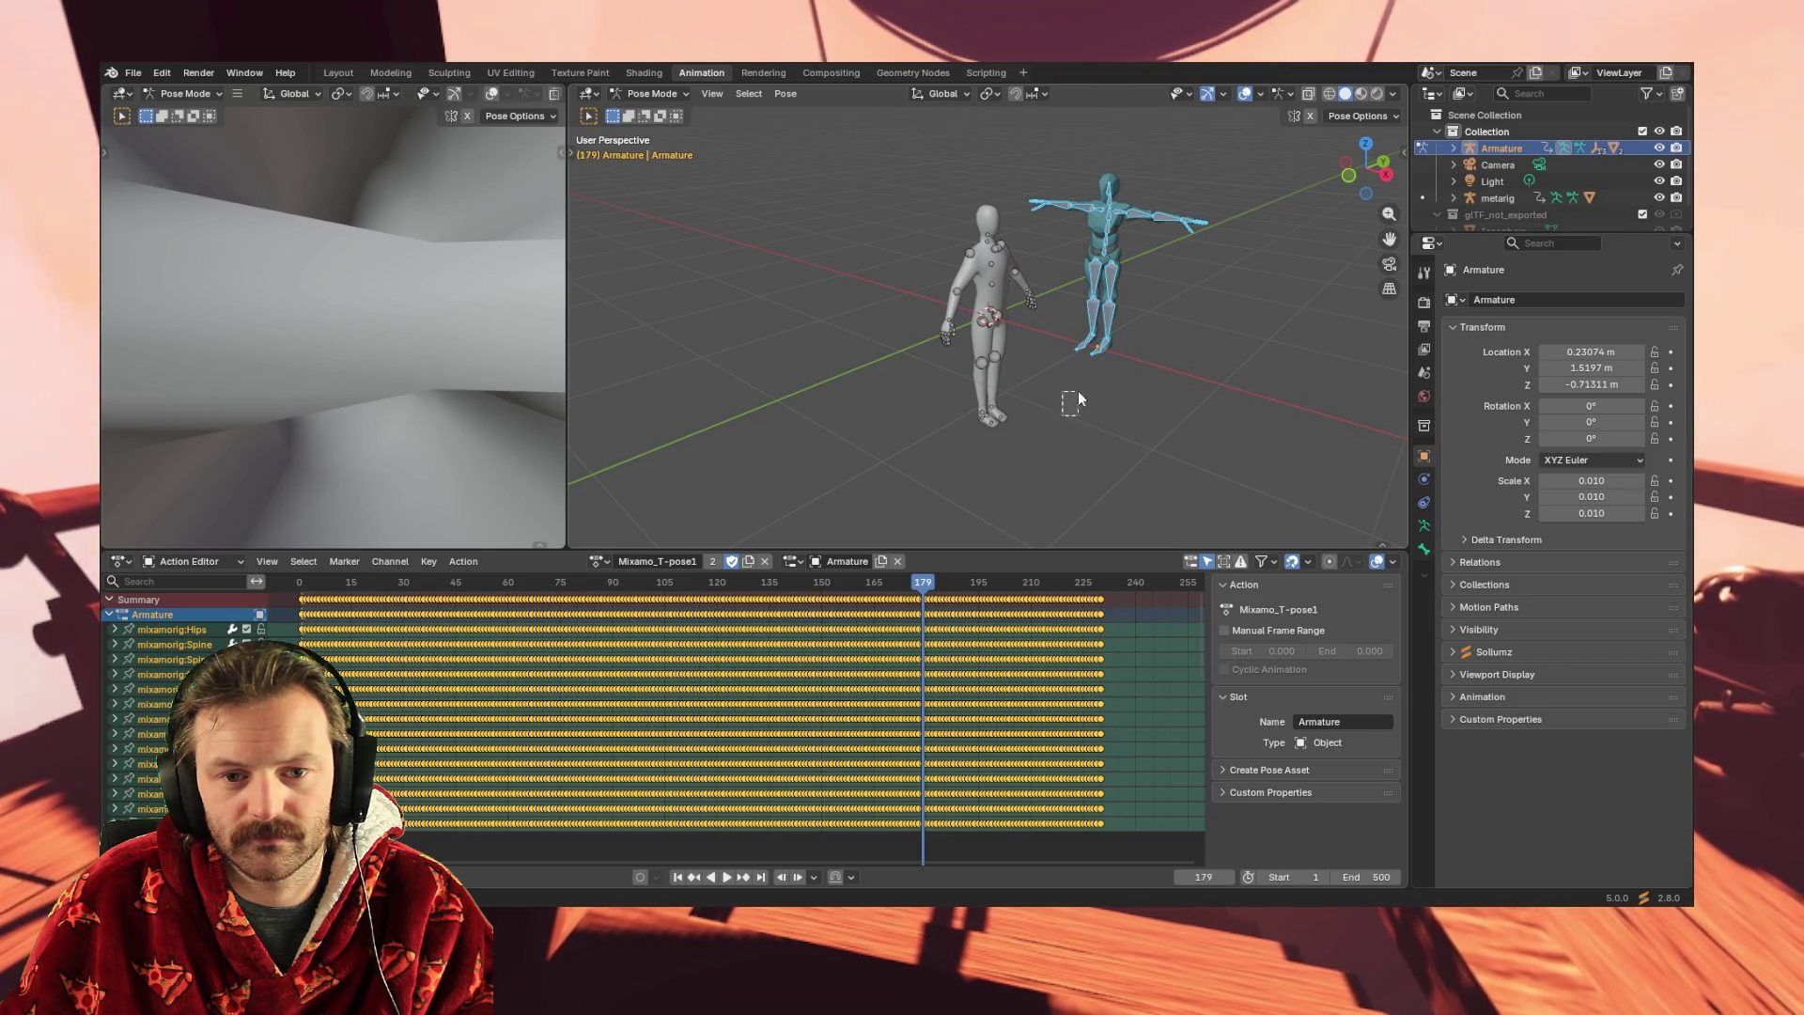
pyautogui.moveTo(1075, 404)
pyautogui.mouseDown(button='middle')
pyautogui.moveTo(1107, 381)
pyautogui.moveTo(1080, 403)
pyautogui.moveTo(1033, 395)
pyautogui.moveTo(1075, 382)
pyautogui.moveTo(930, 455)
pyautogui.moveTo(1010, 449)
pyautogui.moveTo(1111, 398)
pyautogui.mouseUp(button='middle')
pyautogui.scroll(5, 933, 395)
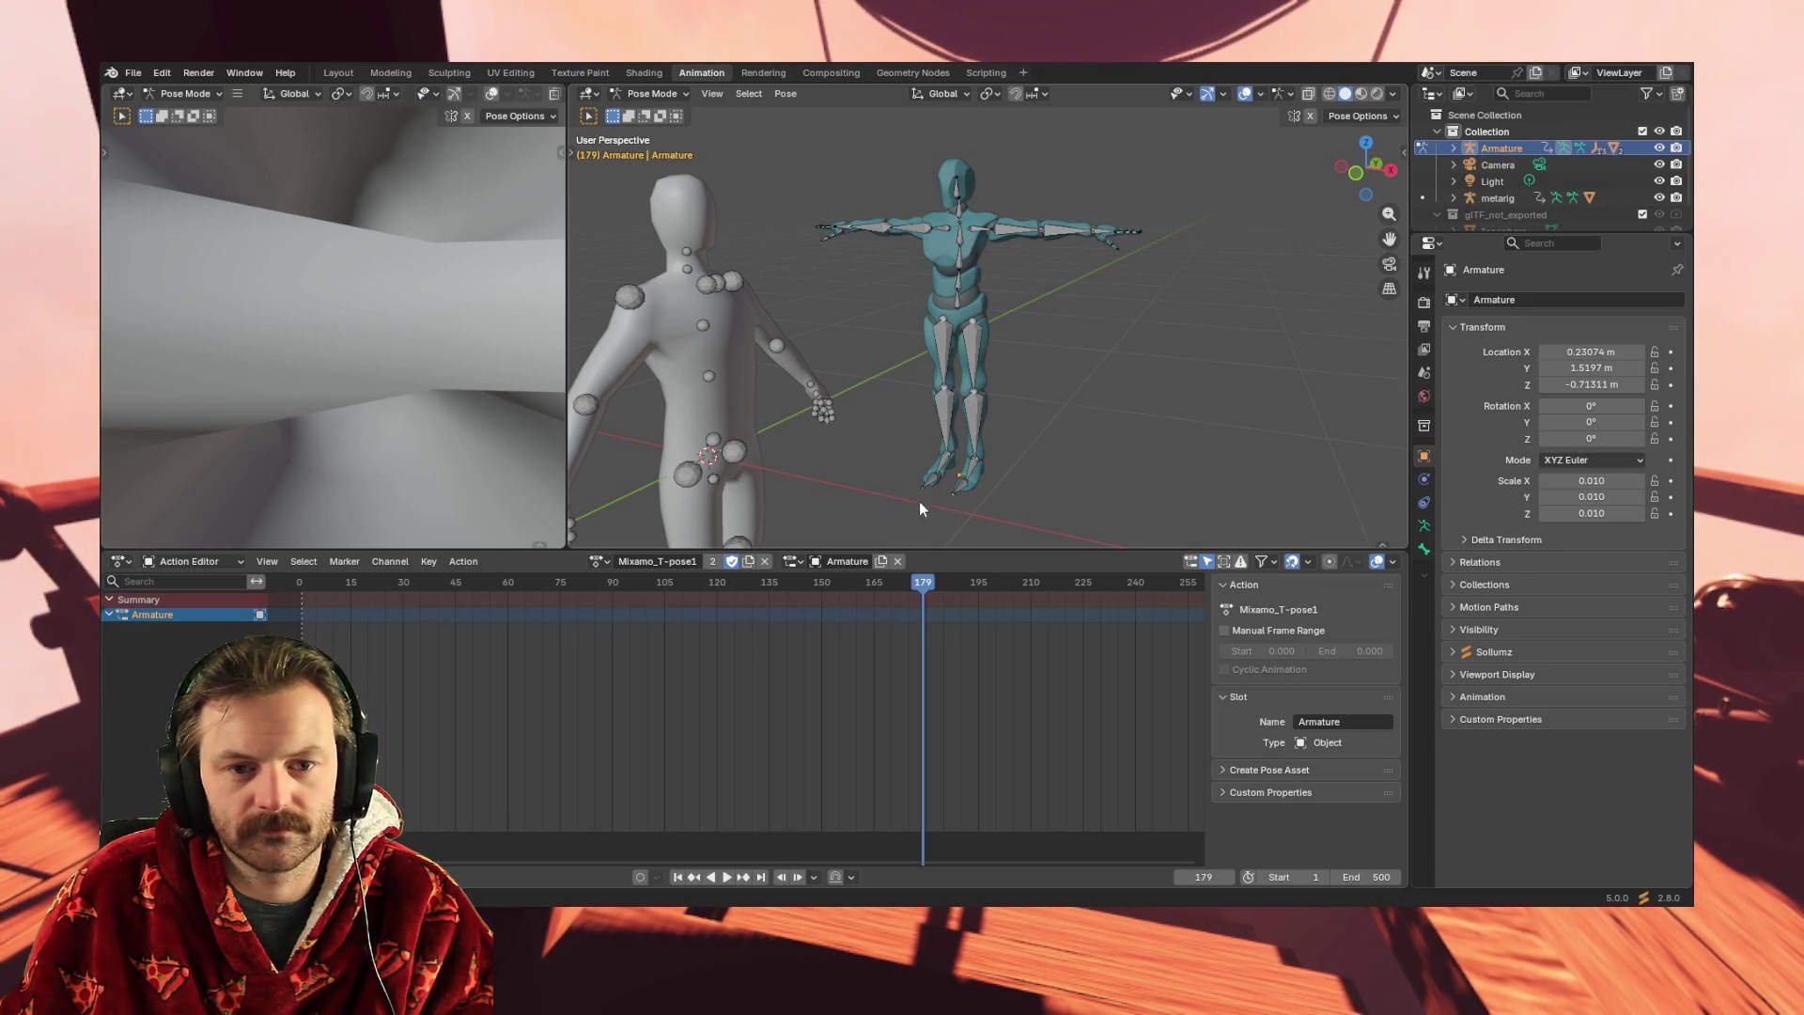
# - Box-select every bone of the Mixamo armature, reselecting after orbiting to check
pyautogui.moveTo(848, 522); pyautogui.dragTo(1231, 121)
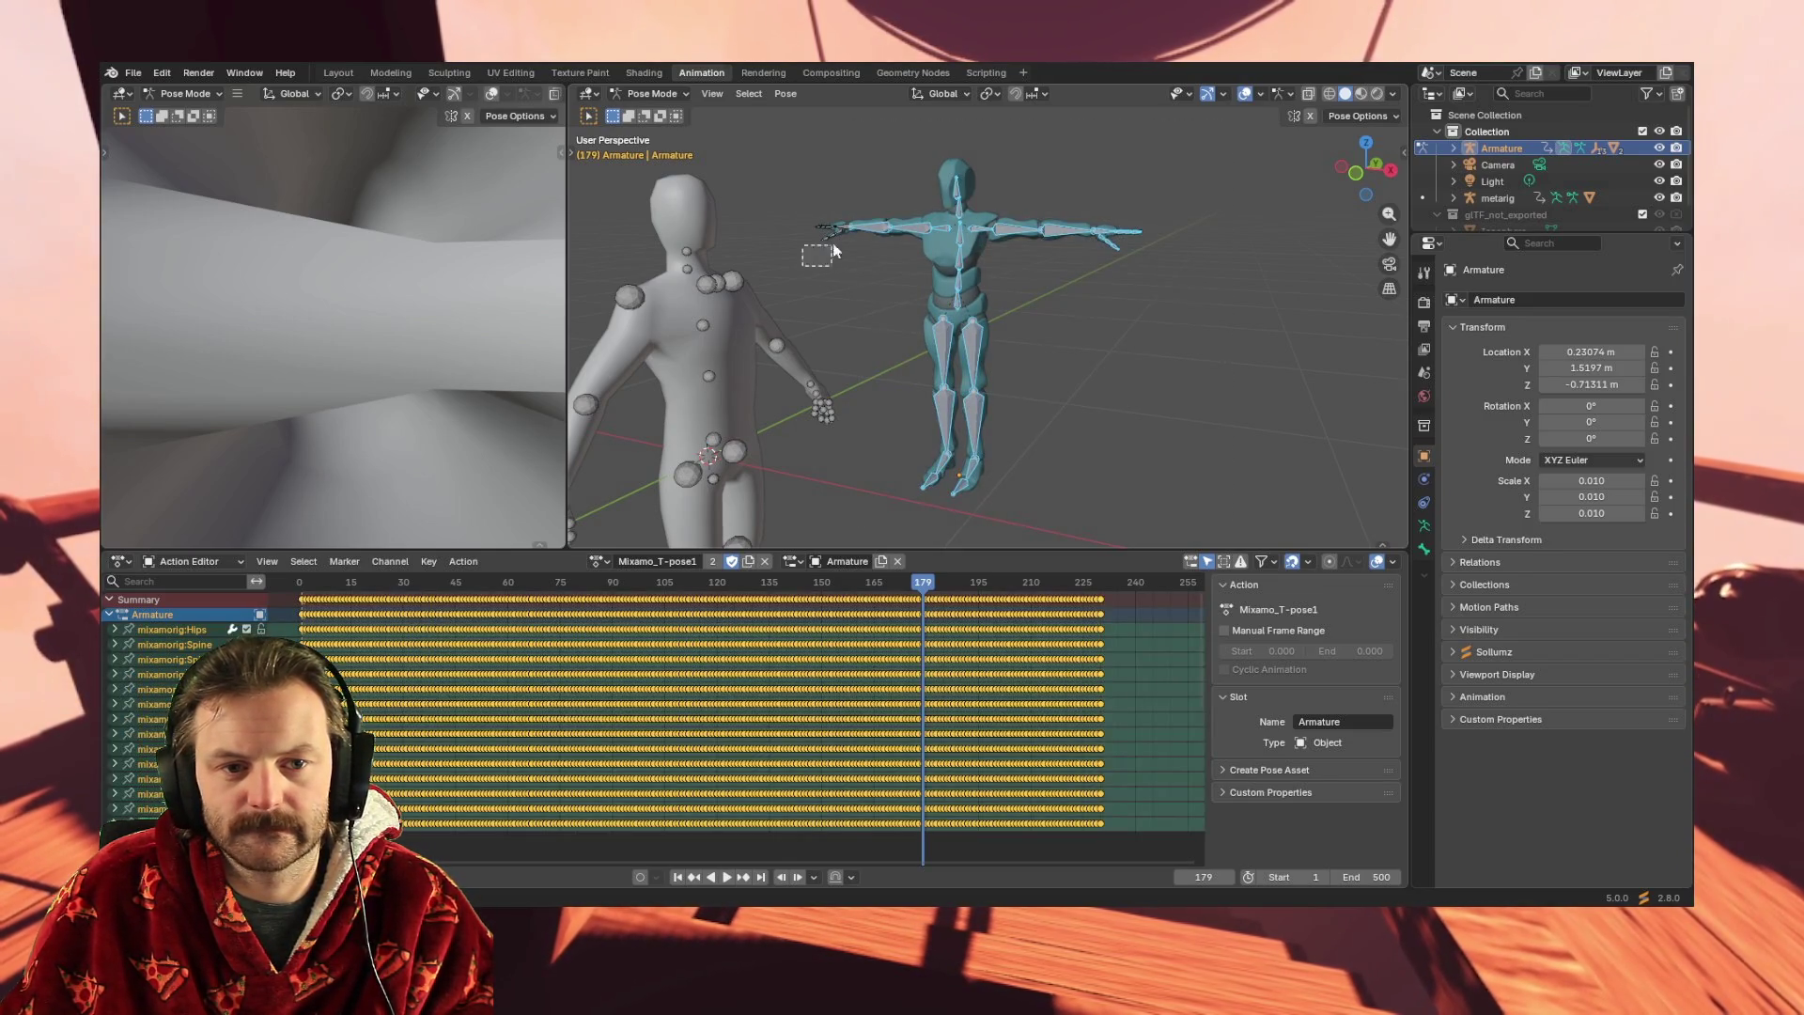
pyautogui.moveTo(795, 116)
pyautogui.mouseDown()
pyautogui.moveTo(1130, 530)
pyautogui.moveTo(1186, 523)
pyautogui.mouseUp()
pyautogui.moveTo(1017, 451); pyautogui.dragTo(1104, 441, button='middle')
pyautogui.moveTo(951, 150); pyautogui.dragTo(1305, 534)
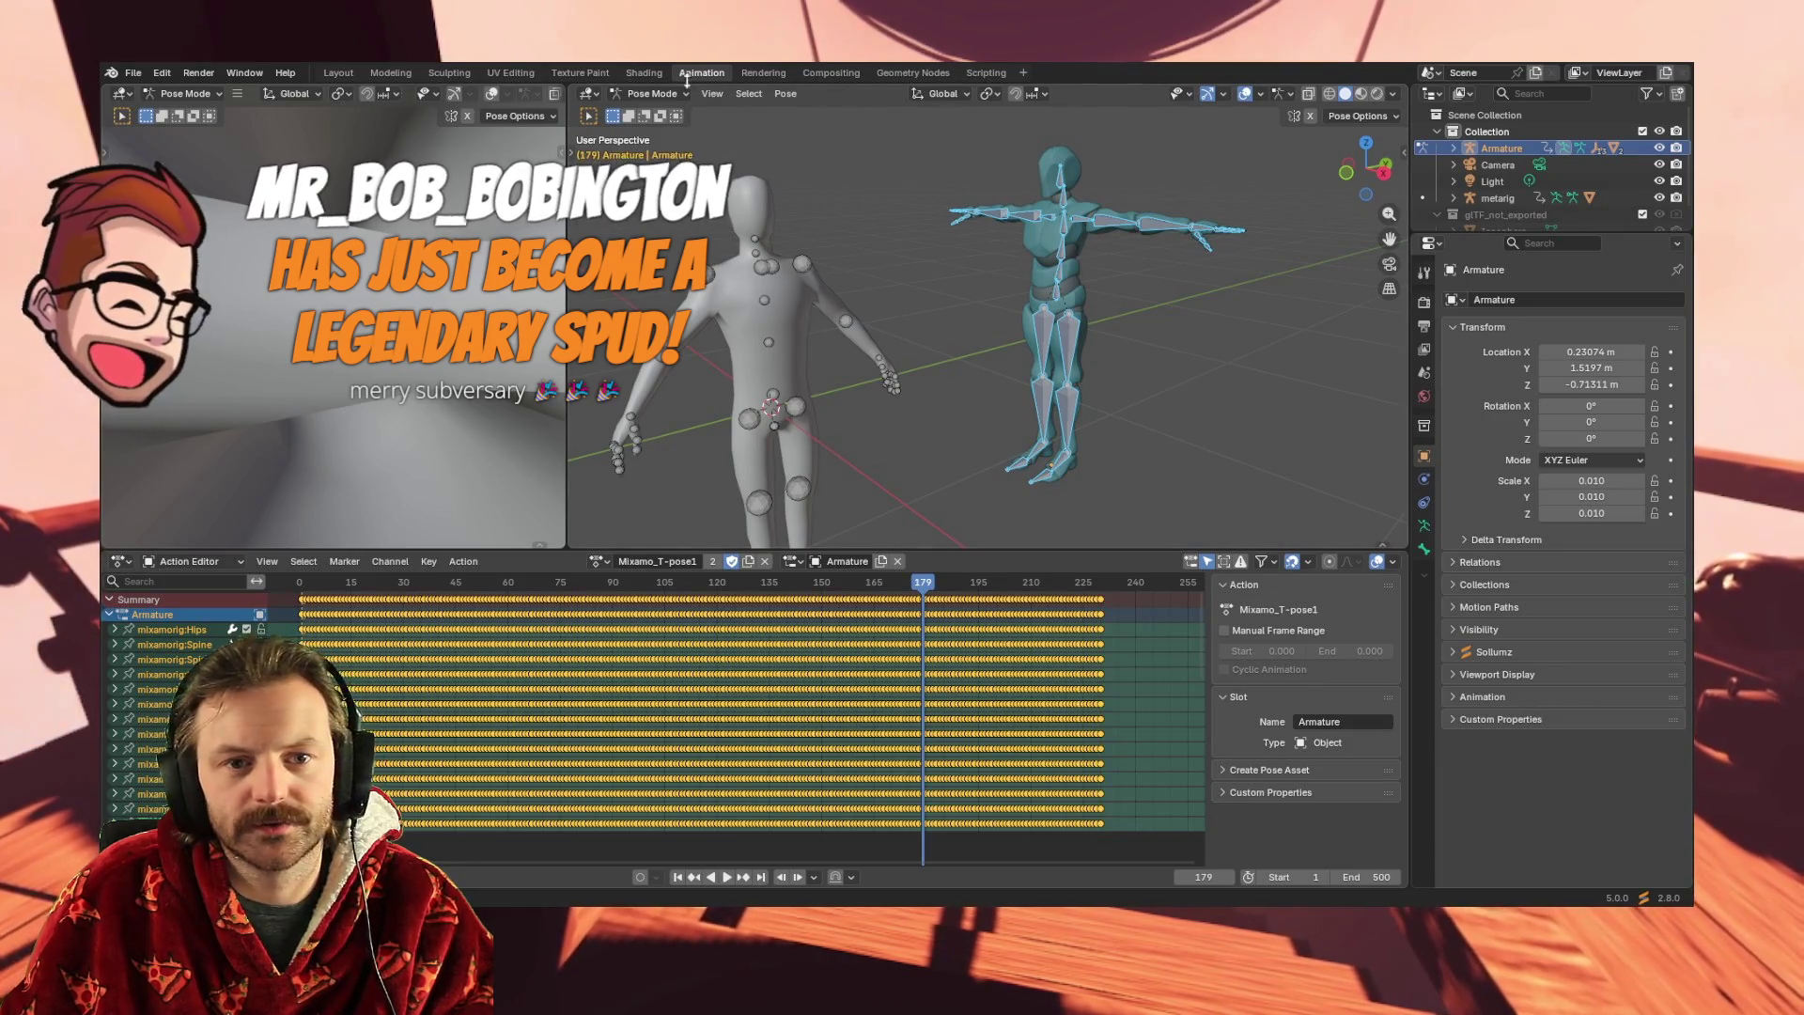
pyautogui.click(658, 93)
pyautogui.click(655, 131)
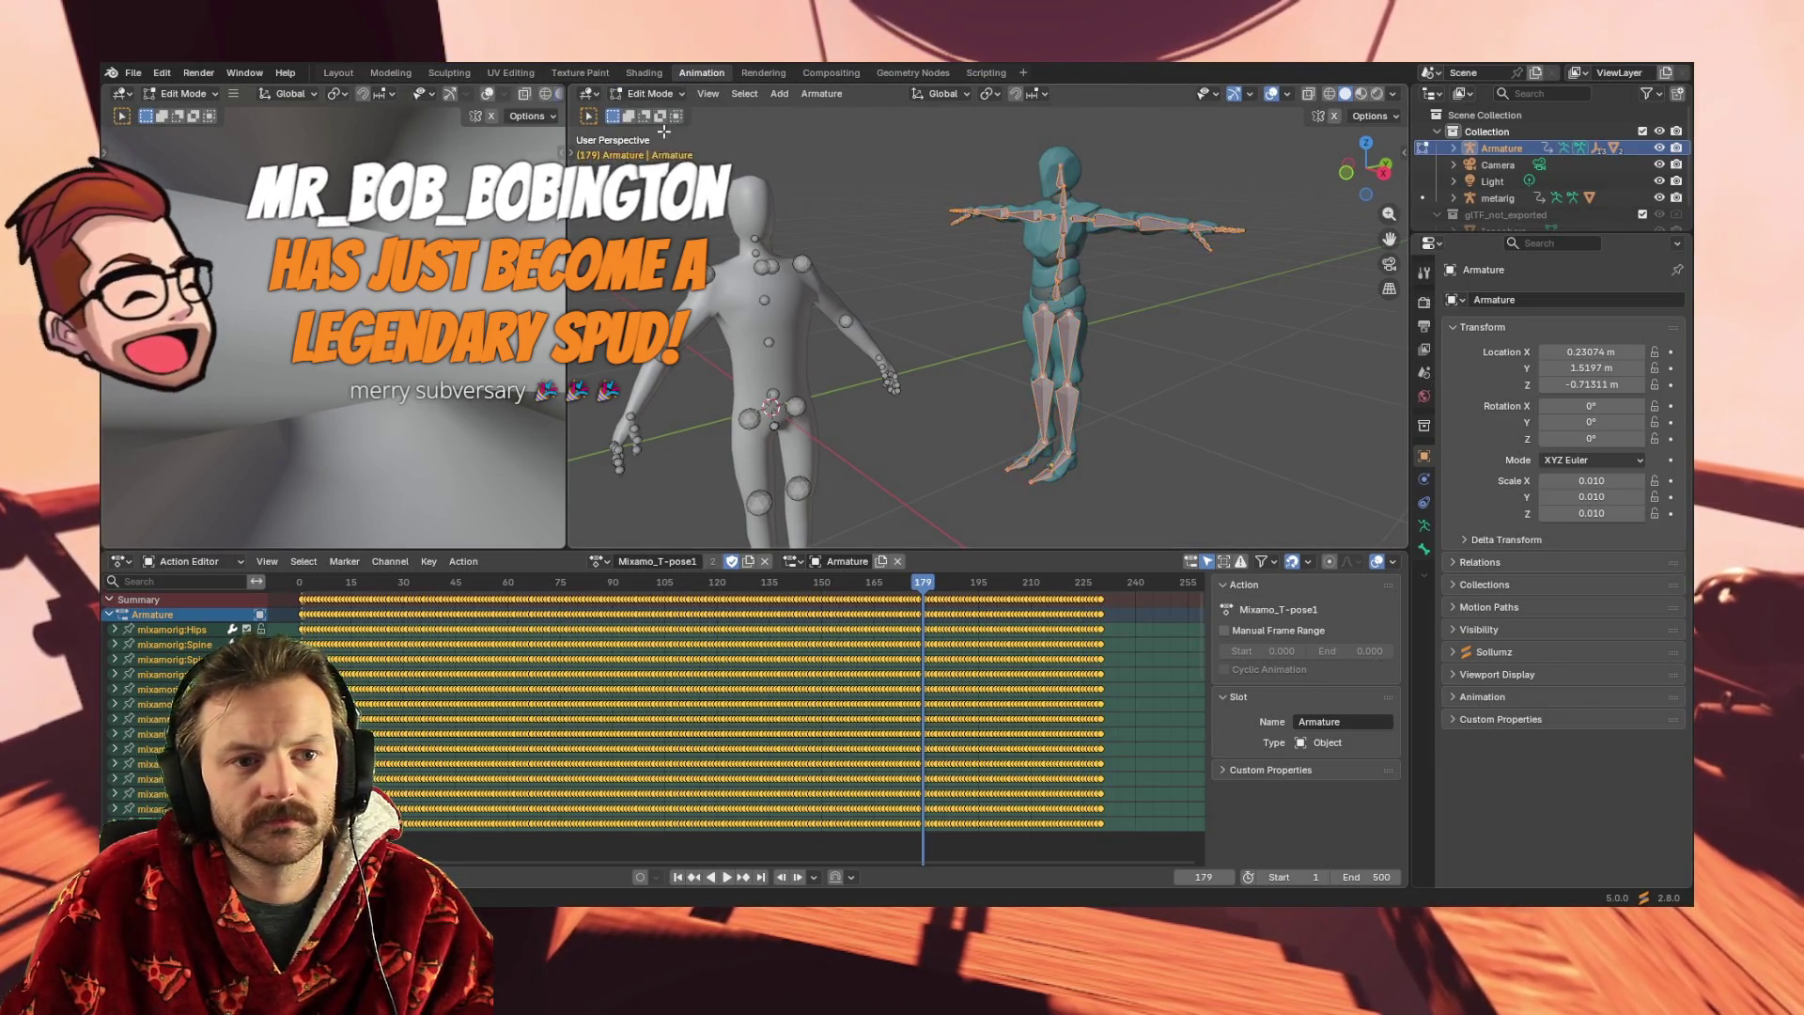
pyautogui.click(648, 94)
pyautogui.click(660, 112)
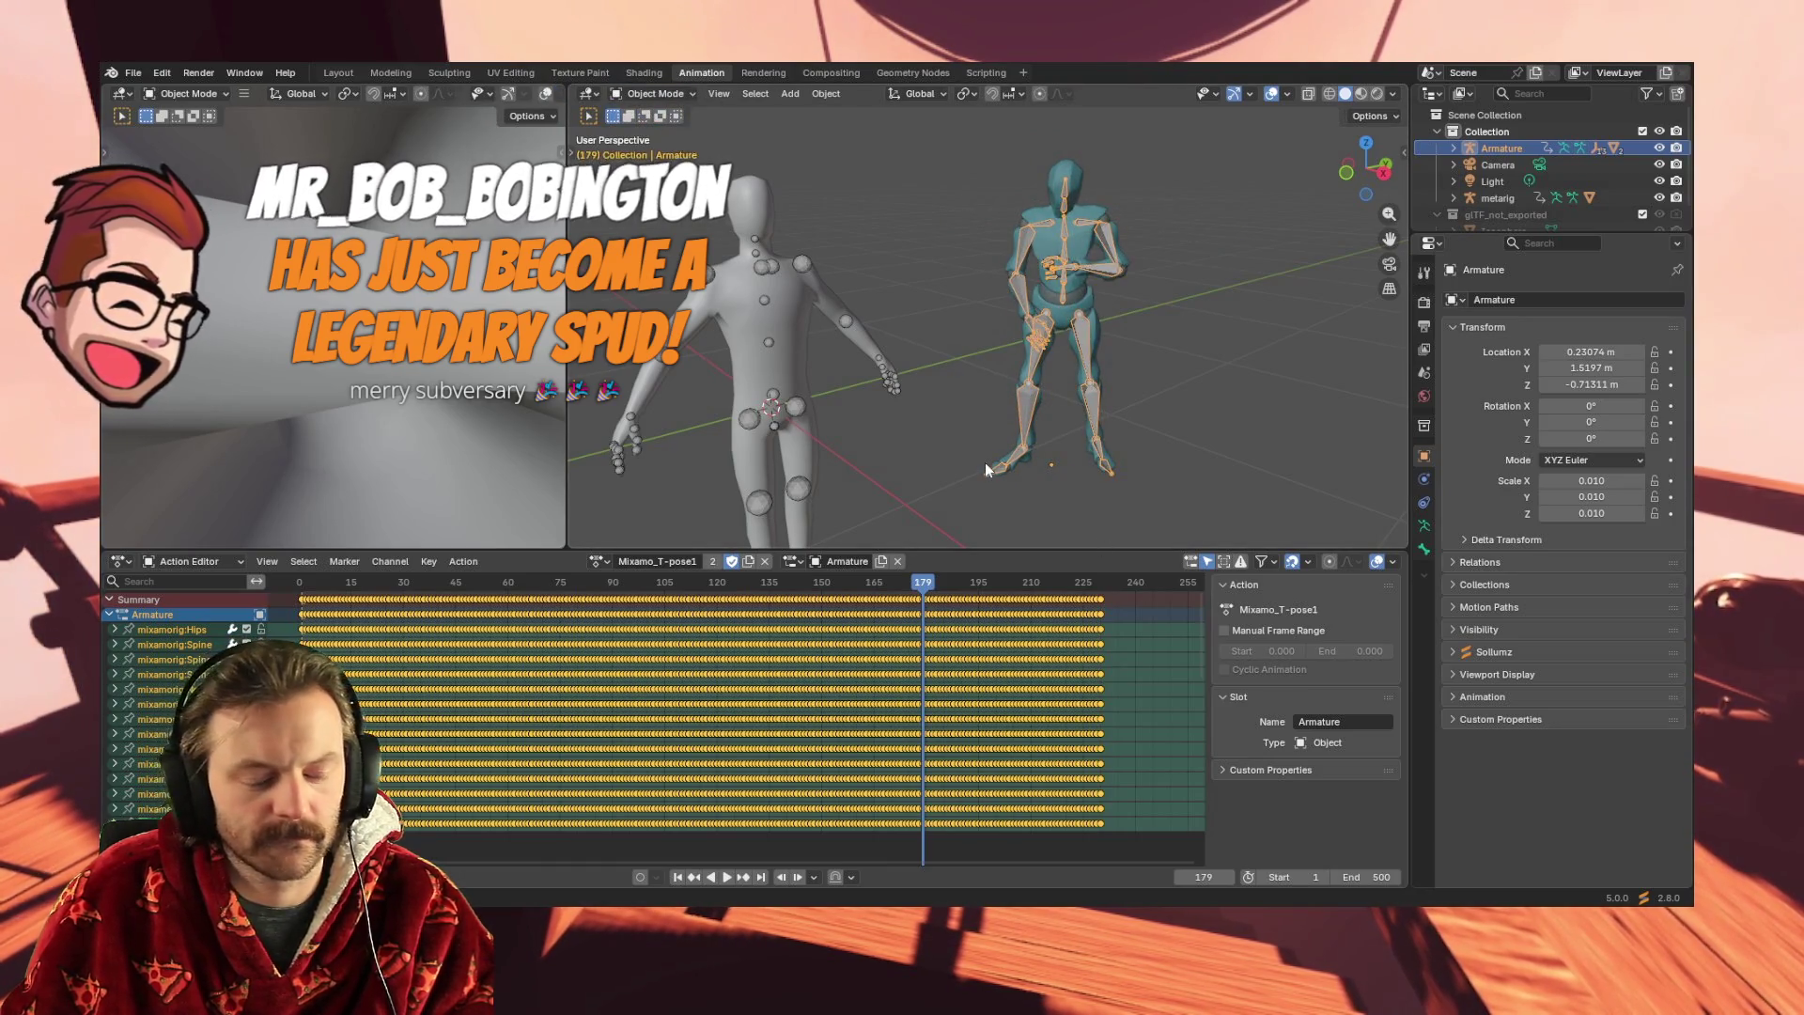
pyautogui.press('r')
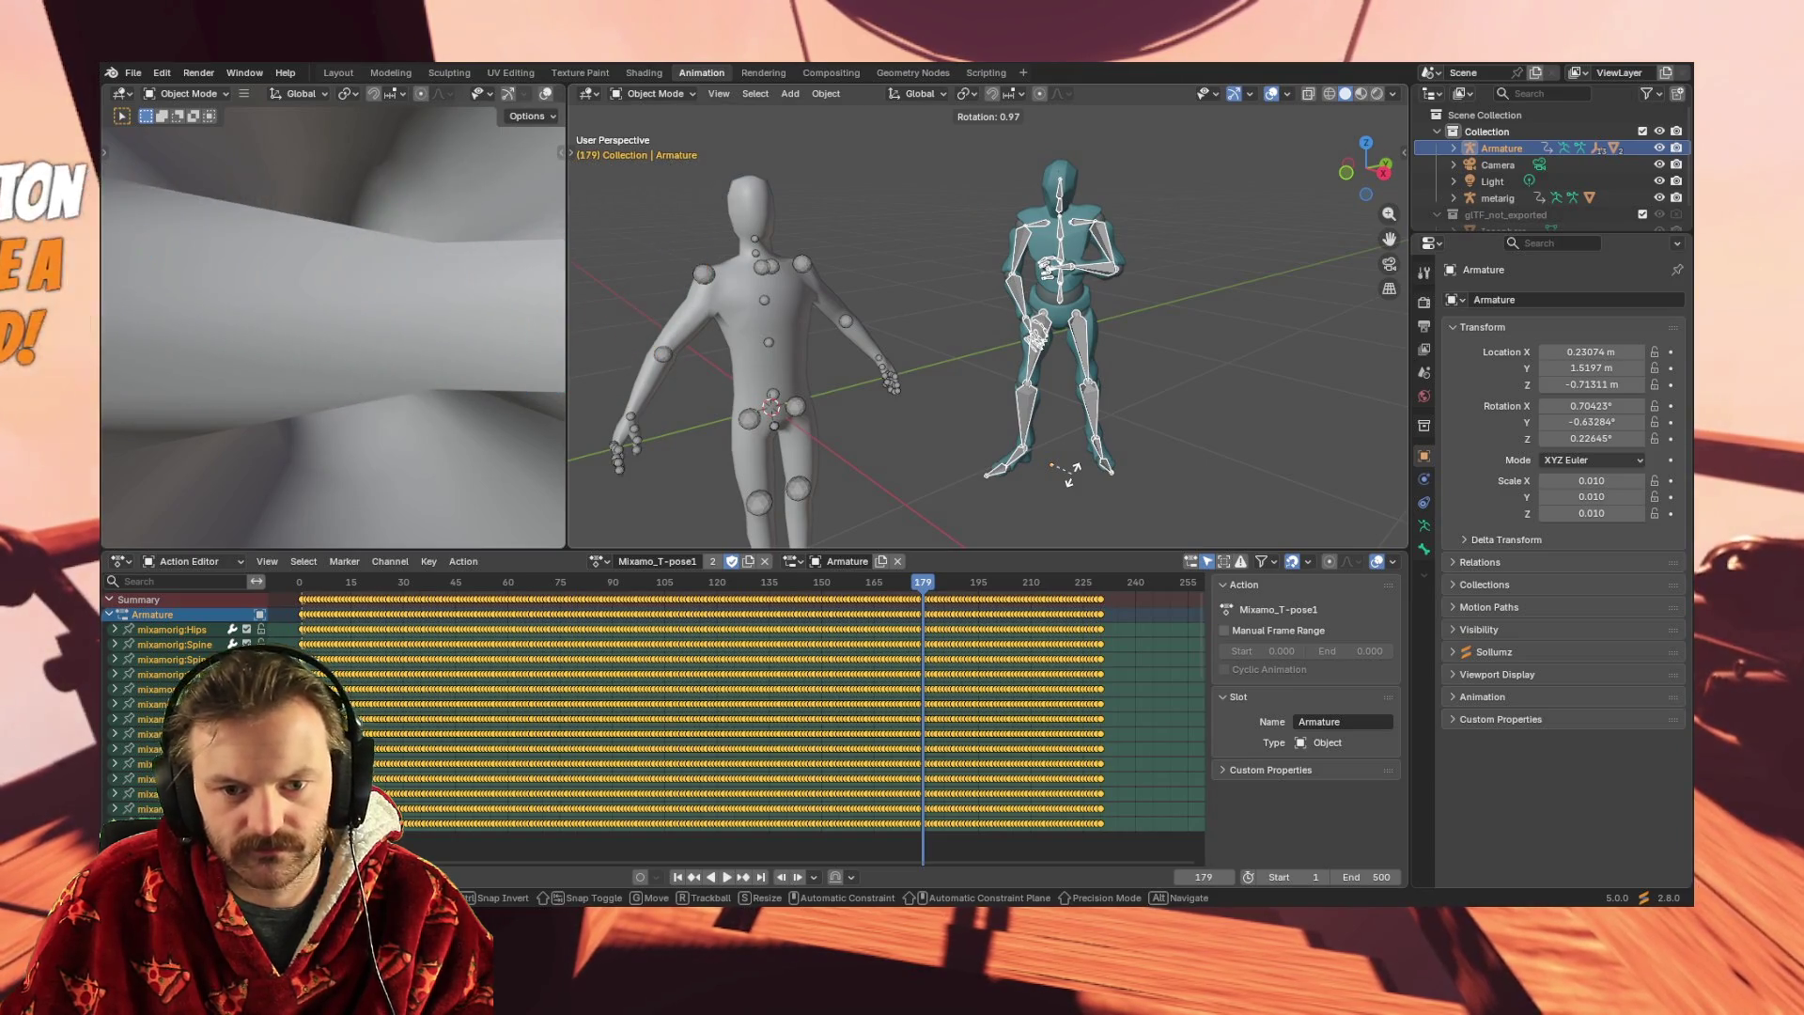
pyautogui.press('r')
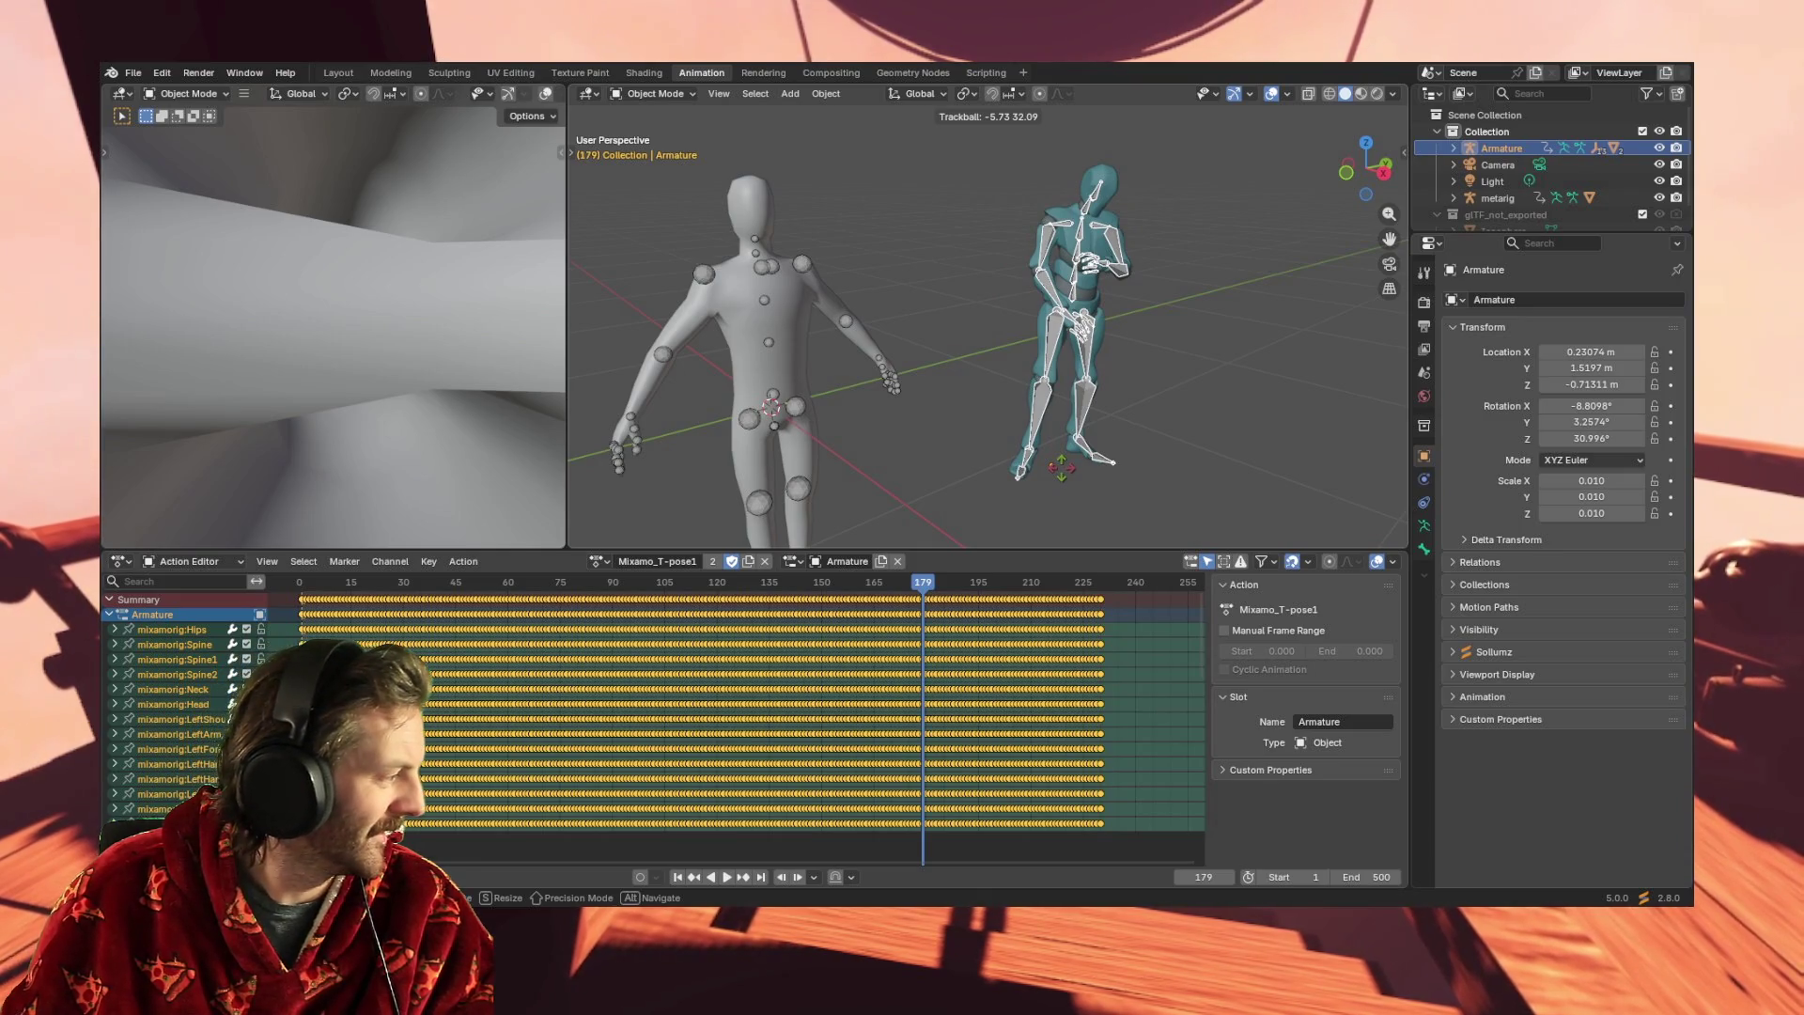
pyautogui.press('Escape')
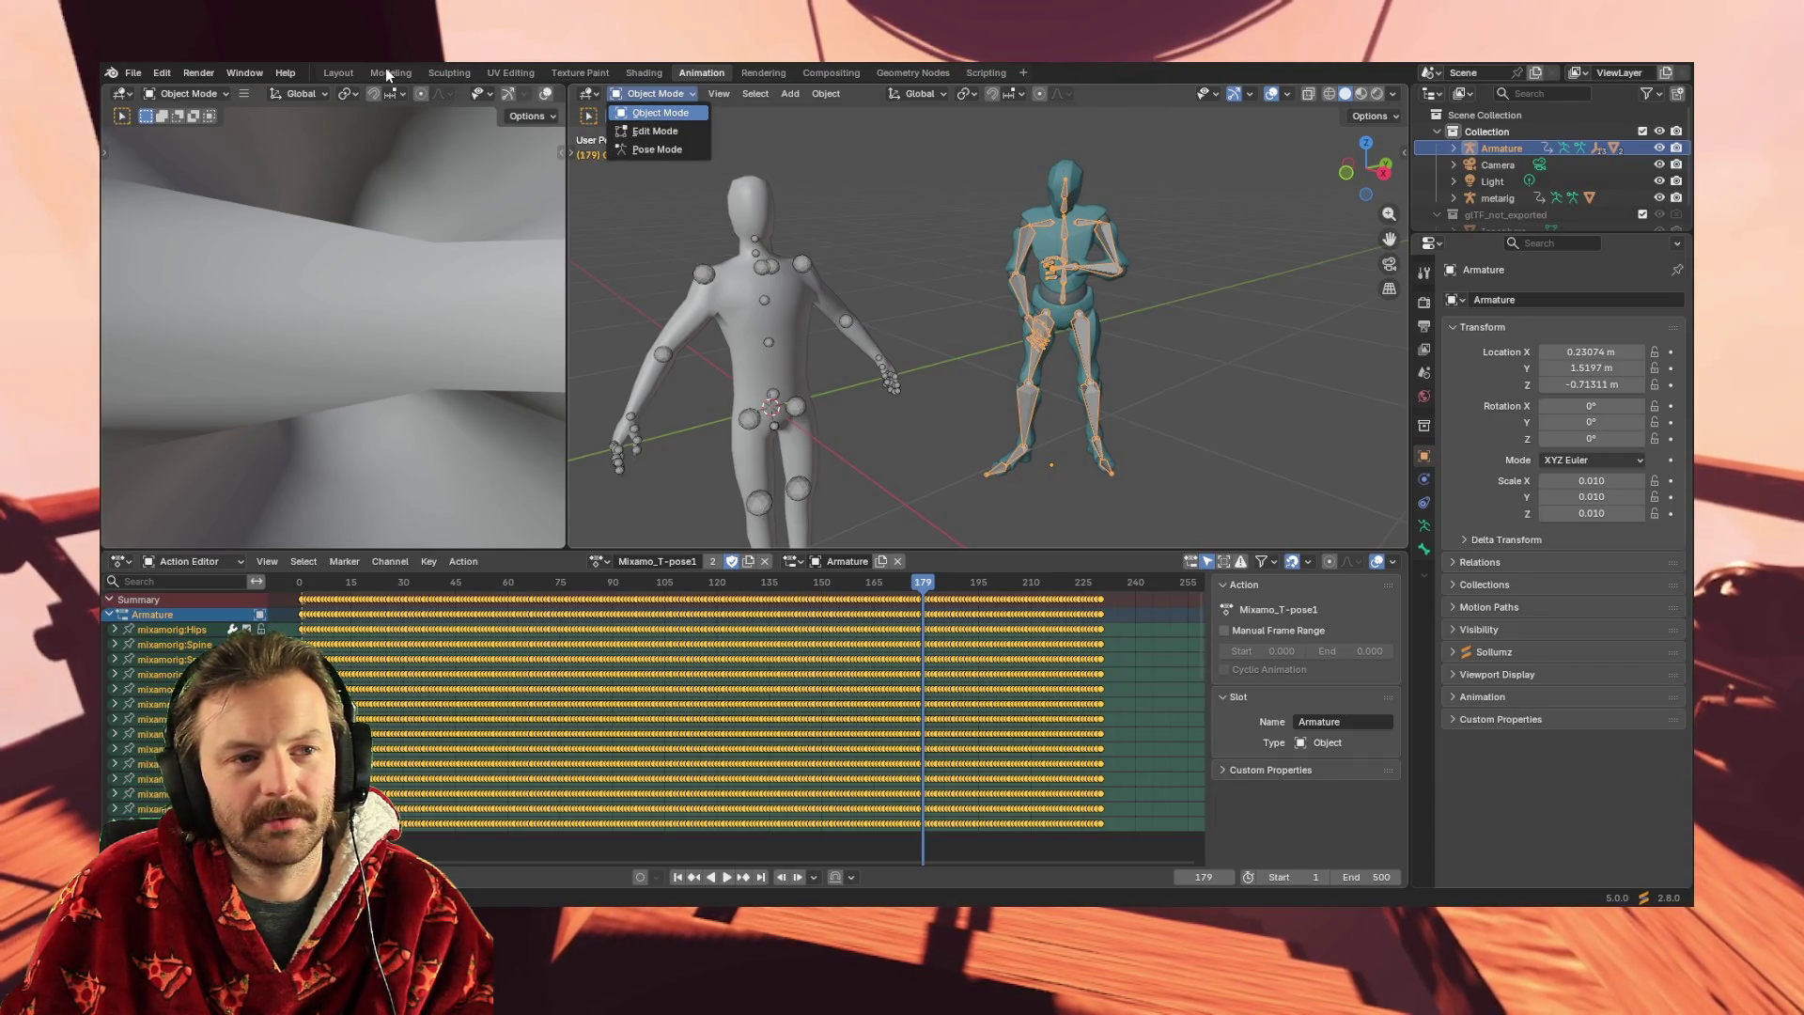
pyautogui.click(329, 69)
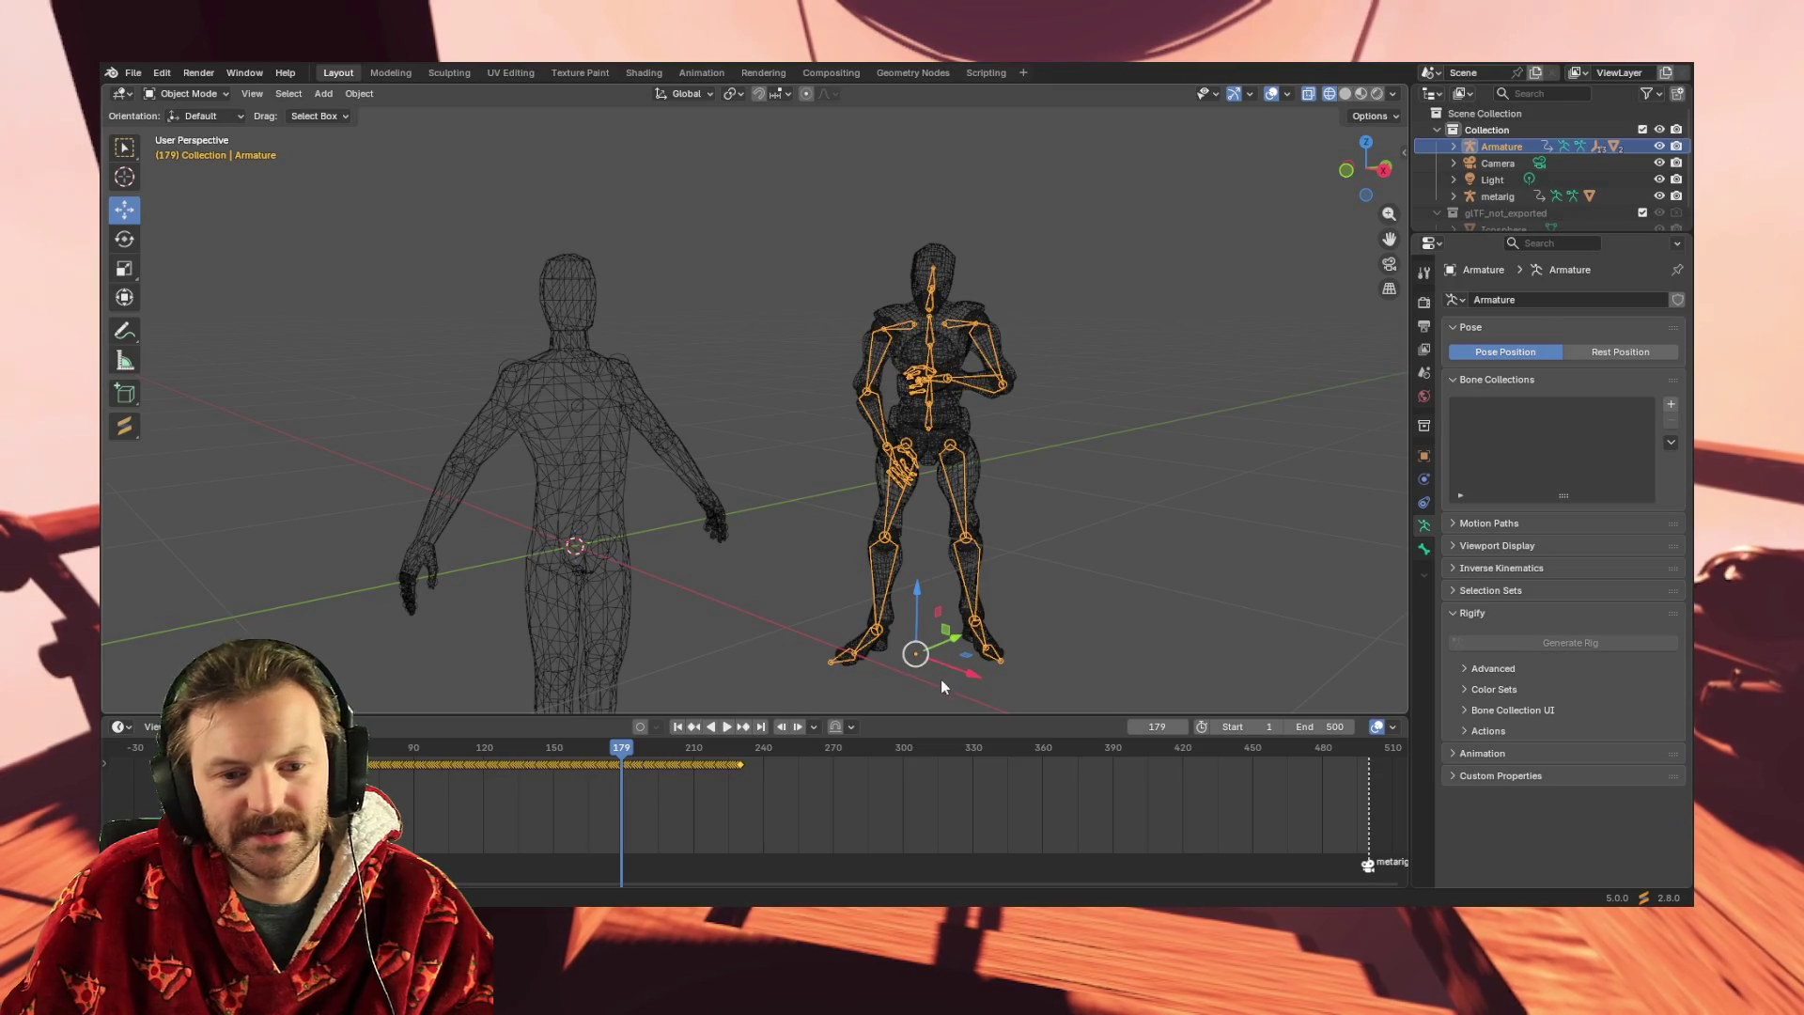
# - Rotate the Mixamo armature around its vertical axis so it faces forward
pyautogui.press('r')
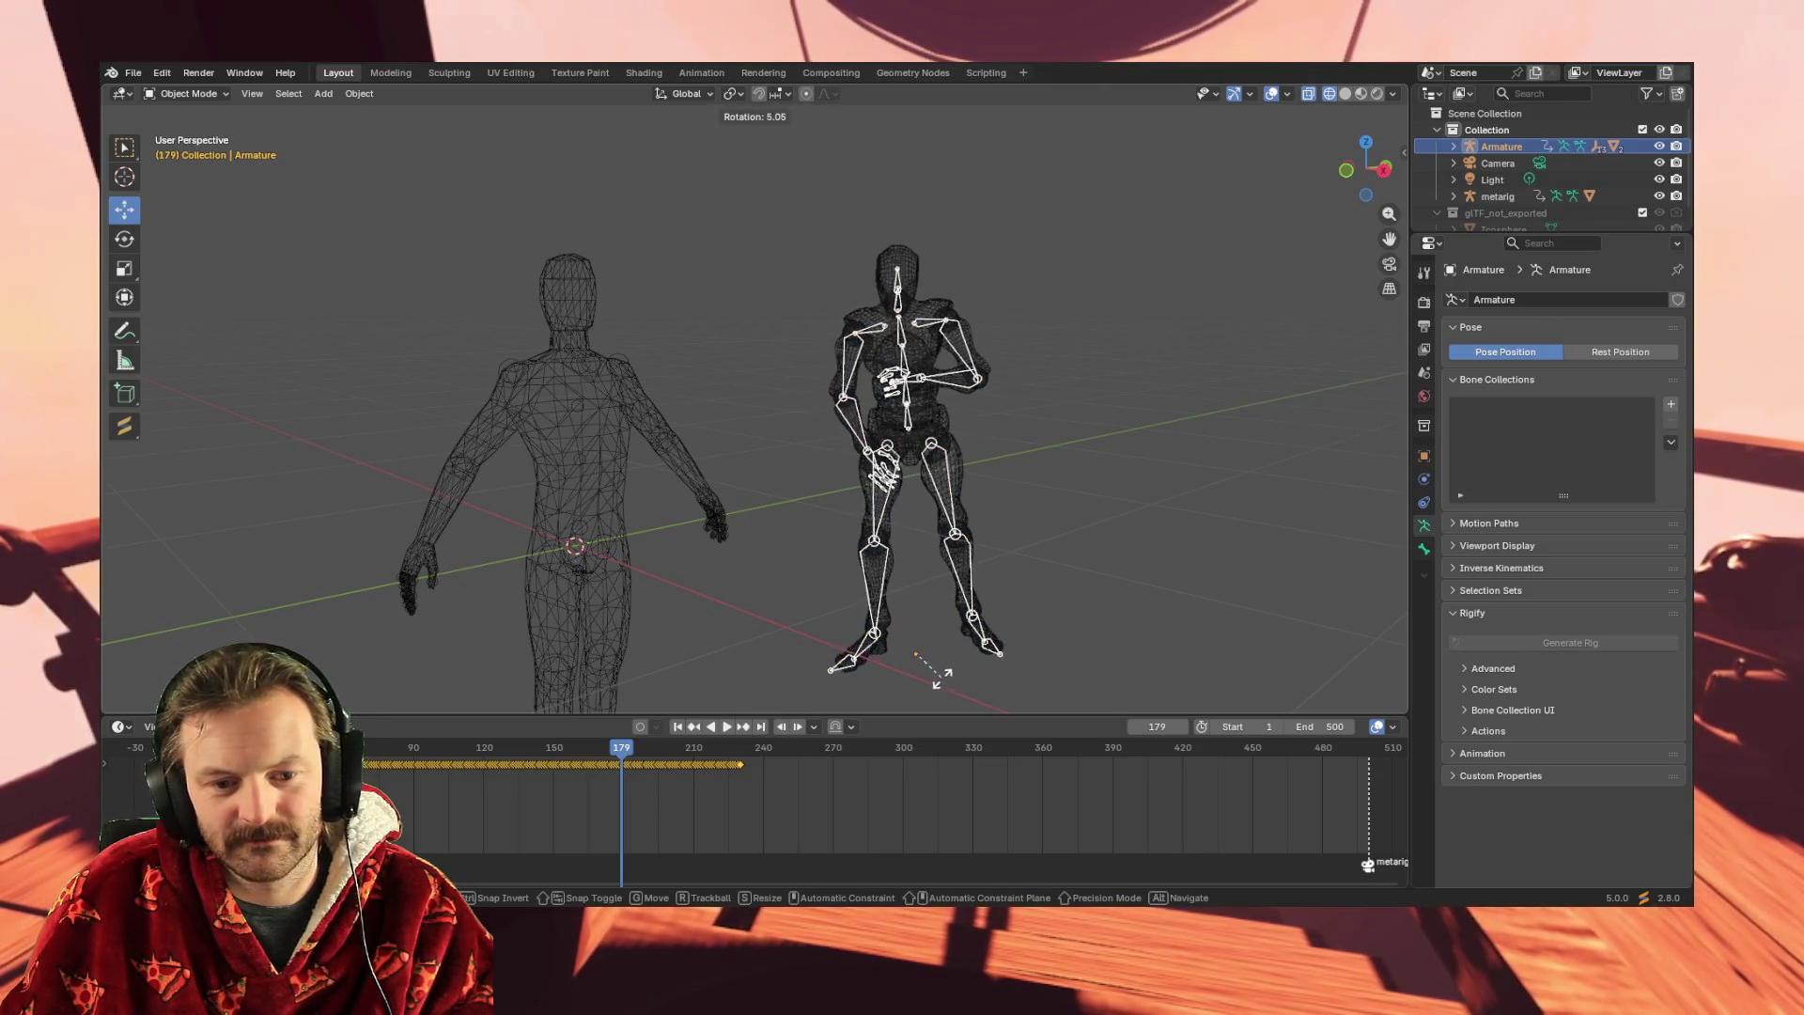
pyautogui.click(994, 663)
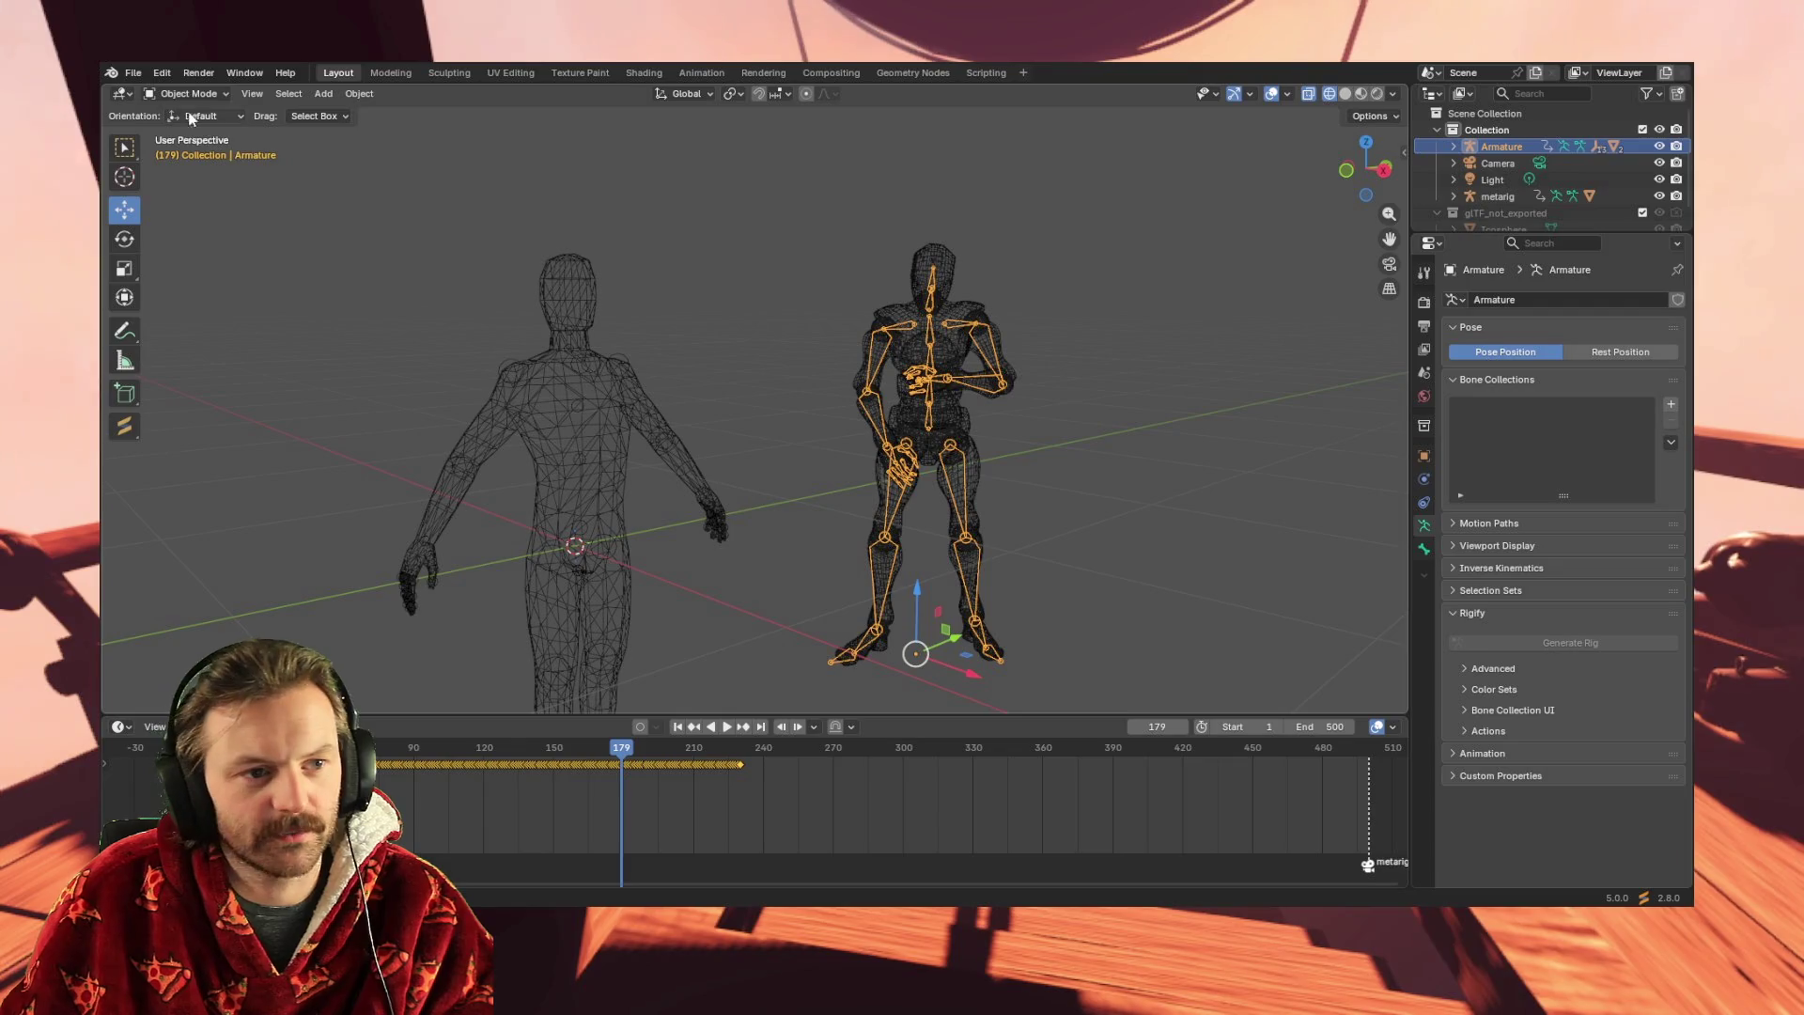
pyautogui.click(124, 241)
pyautogui.moveTo(919, 684)
pyautogui.mouseDown()
pyautogui.moveTo(1146, 111)
pyautogui.moveTo(1159, 127)
pyautogui.mouseUp()
pyautogui.moveTo(1143, 384)
pyautogui.mouseDown(button='middle')
pyautogui.moveTo(1046, 389)
pyautogui.moveTo(1123, 664)
pyautogui.mouseUp(button='middle')
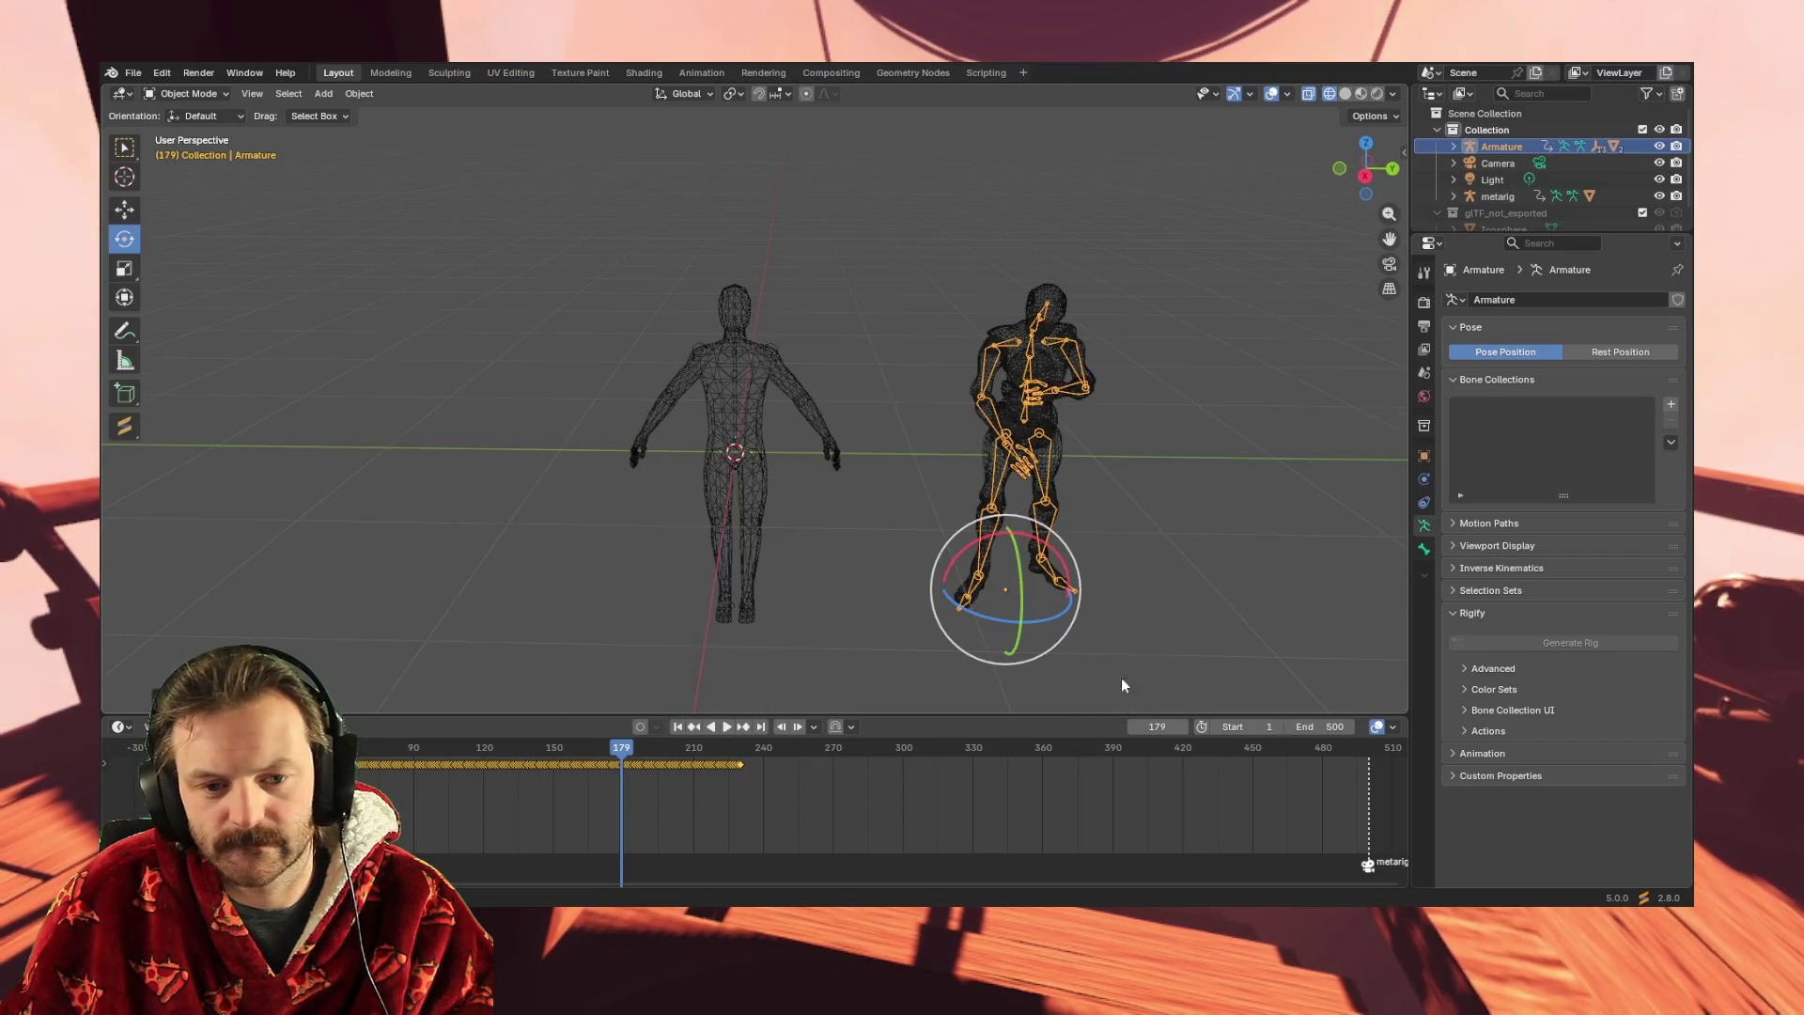
pyautogui.scroll(1, 1122, 665)
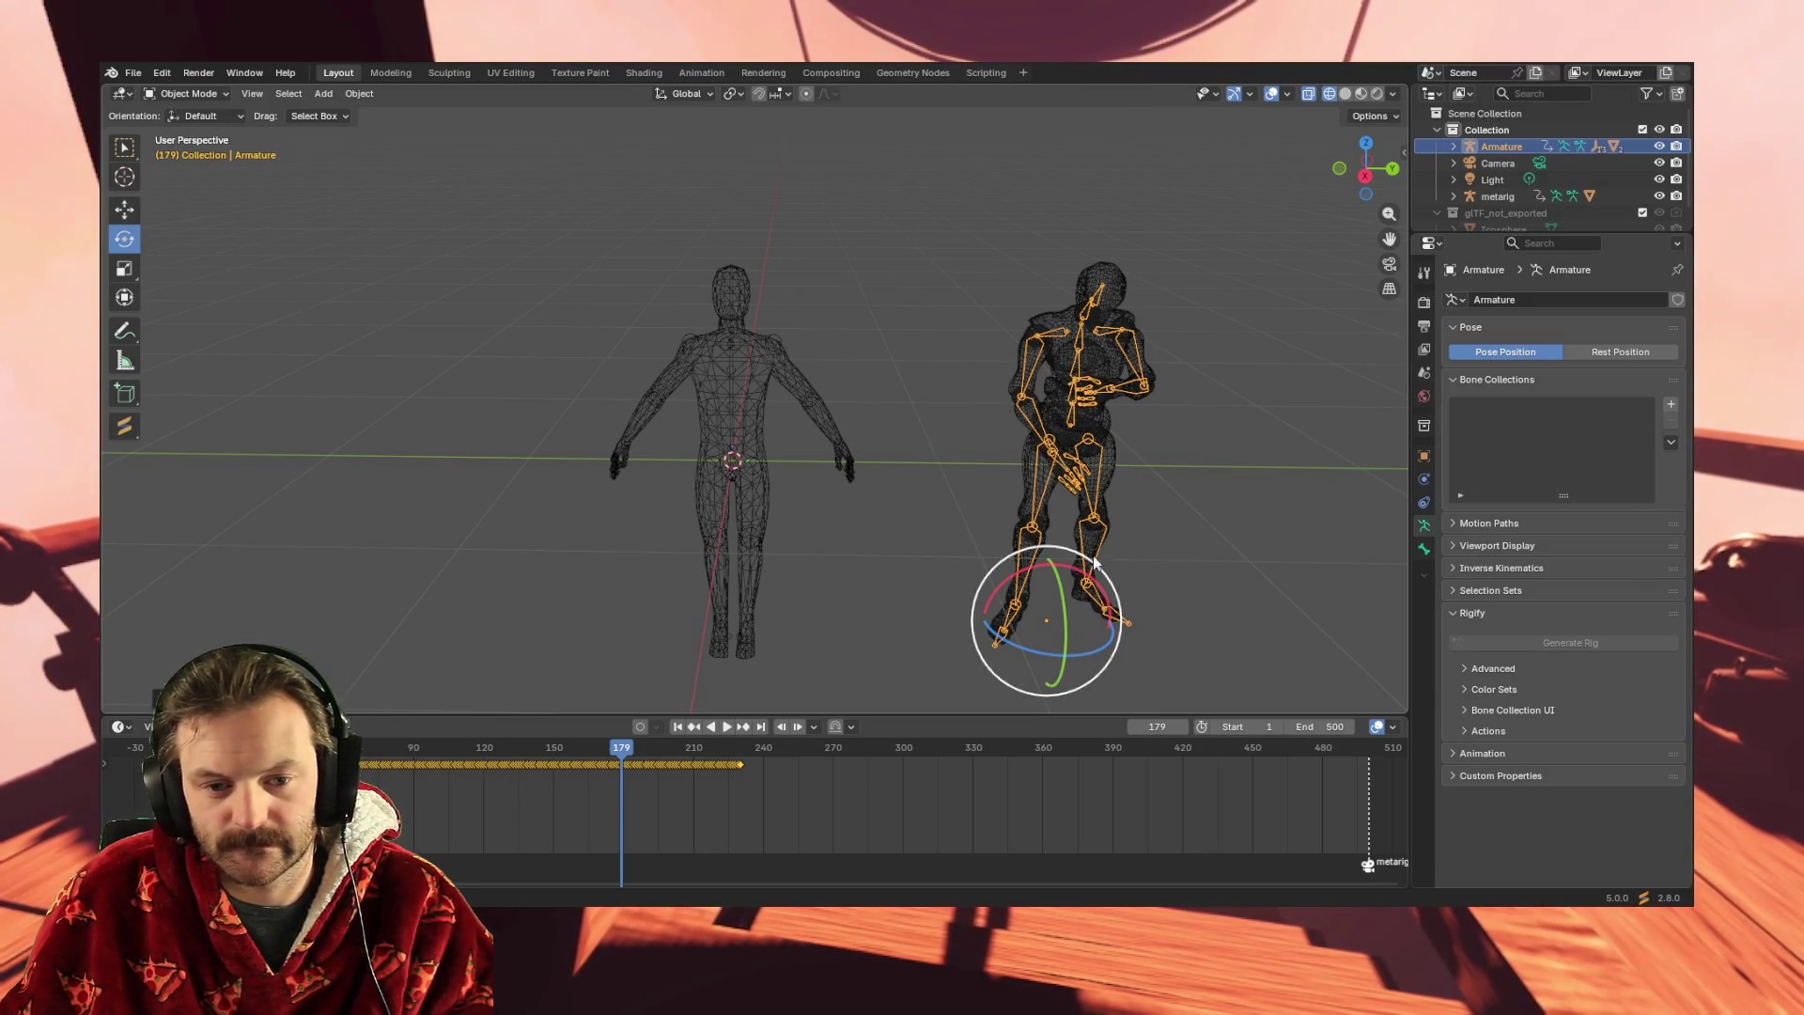
# - Move the armature along Y to stand right of the metarig, then enter Pose Mode
pyautogui.press('w')
pyautogui.click(122, 219)
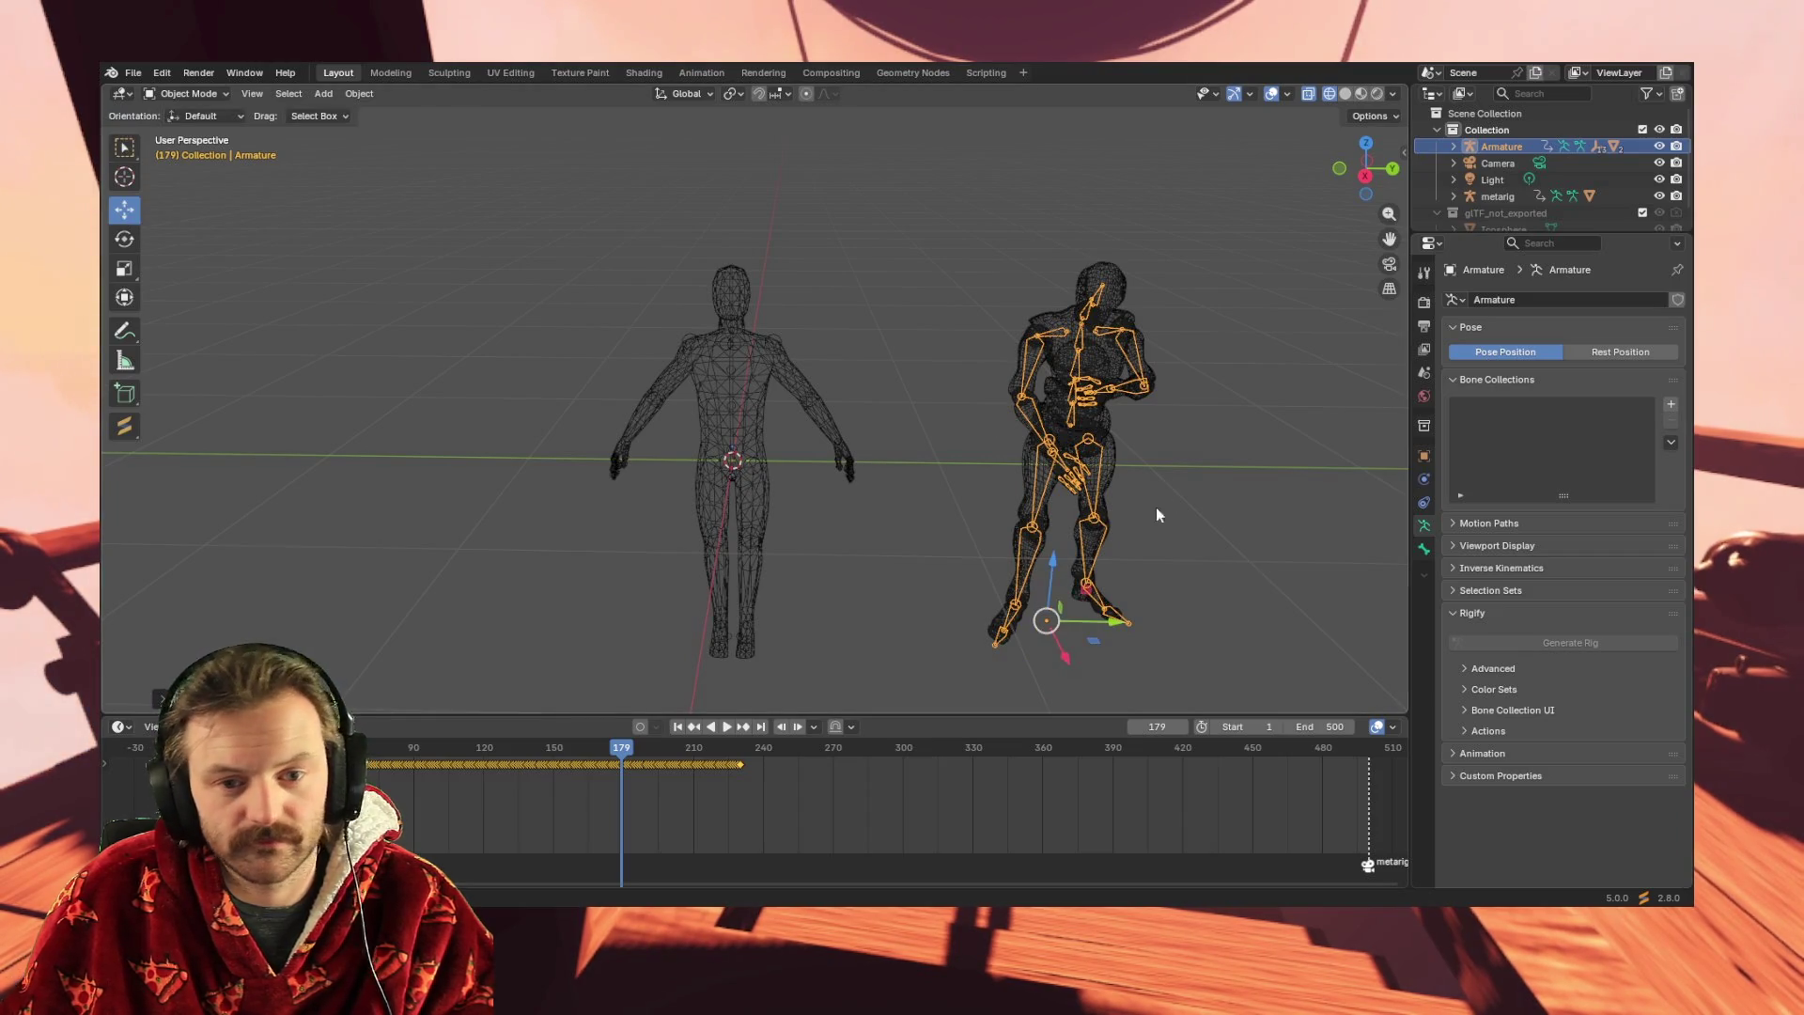
pyautogui.moveTo(1050, 580)
pyautogui.mouseDown()
pyautogui.moveTo(1034, 649)
pyautogui.moveTo(733, 601)
pyautogui.moveTo(732, 584)
pyautogui.mouseUp()
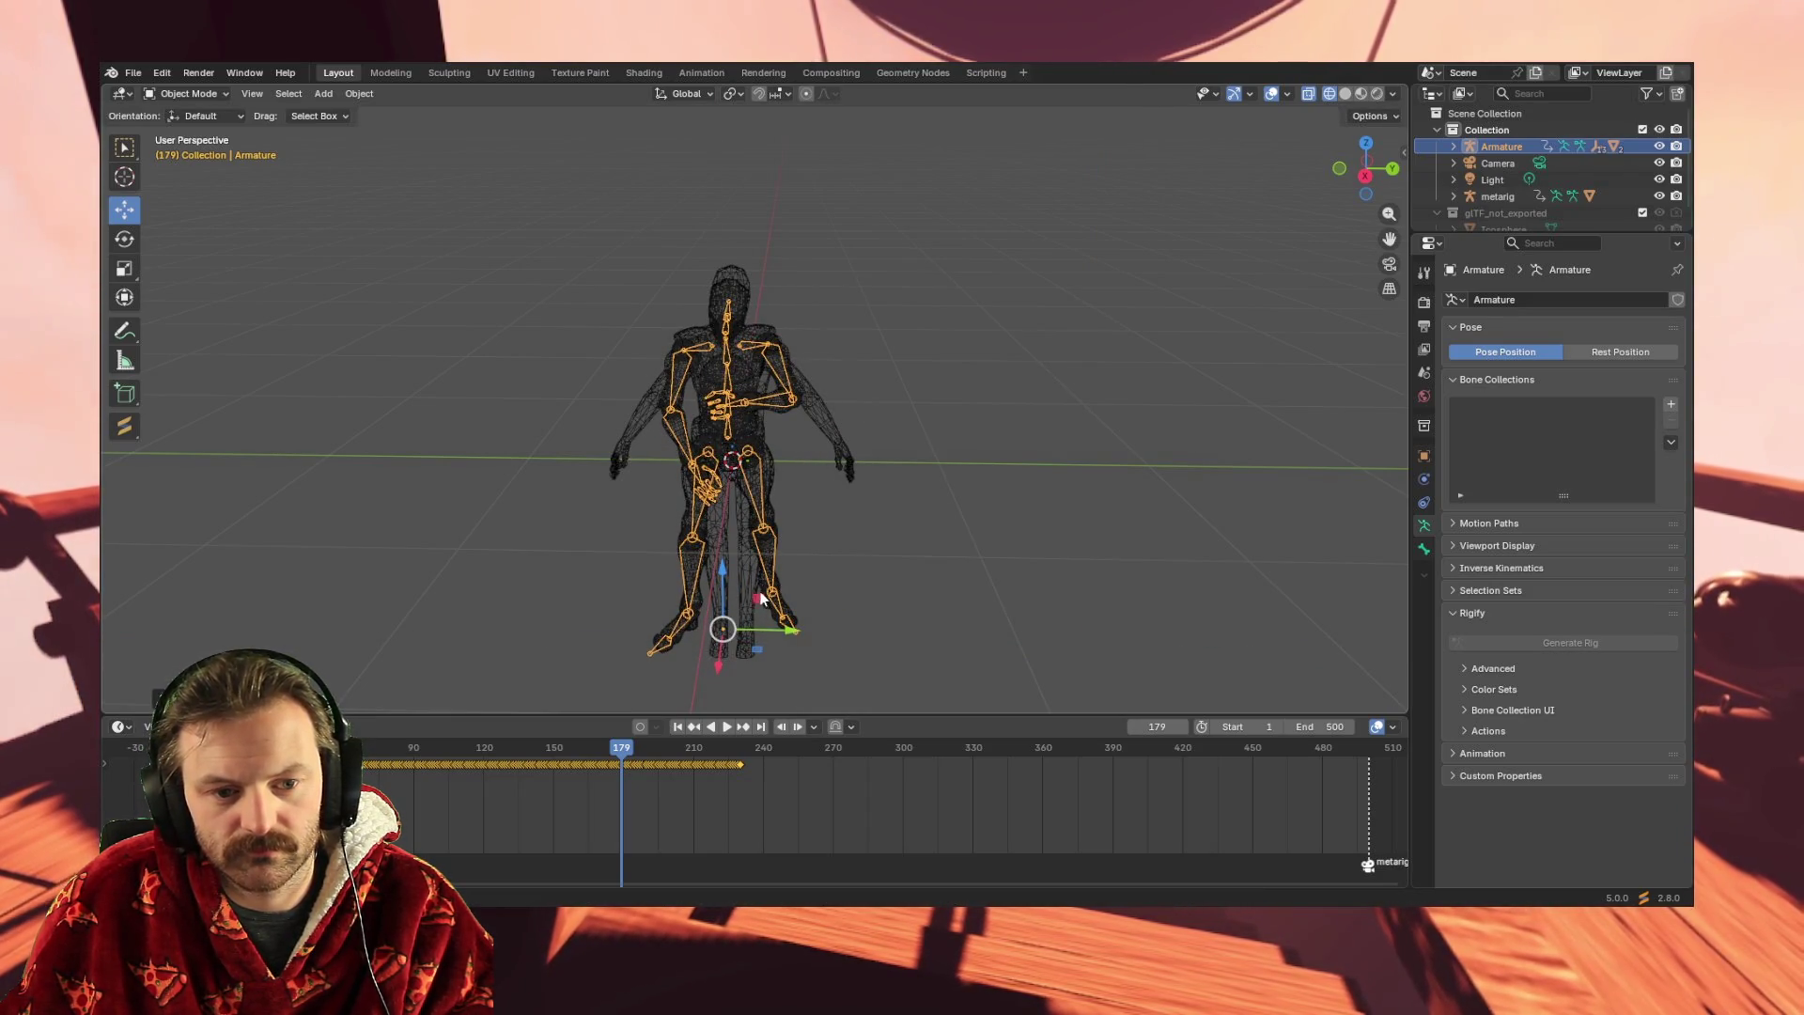
pyautogui.moveTo(788, 639); pyautogui.dragTo(1016, 637)
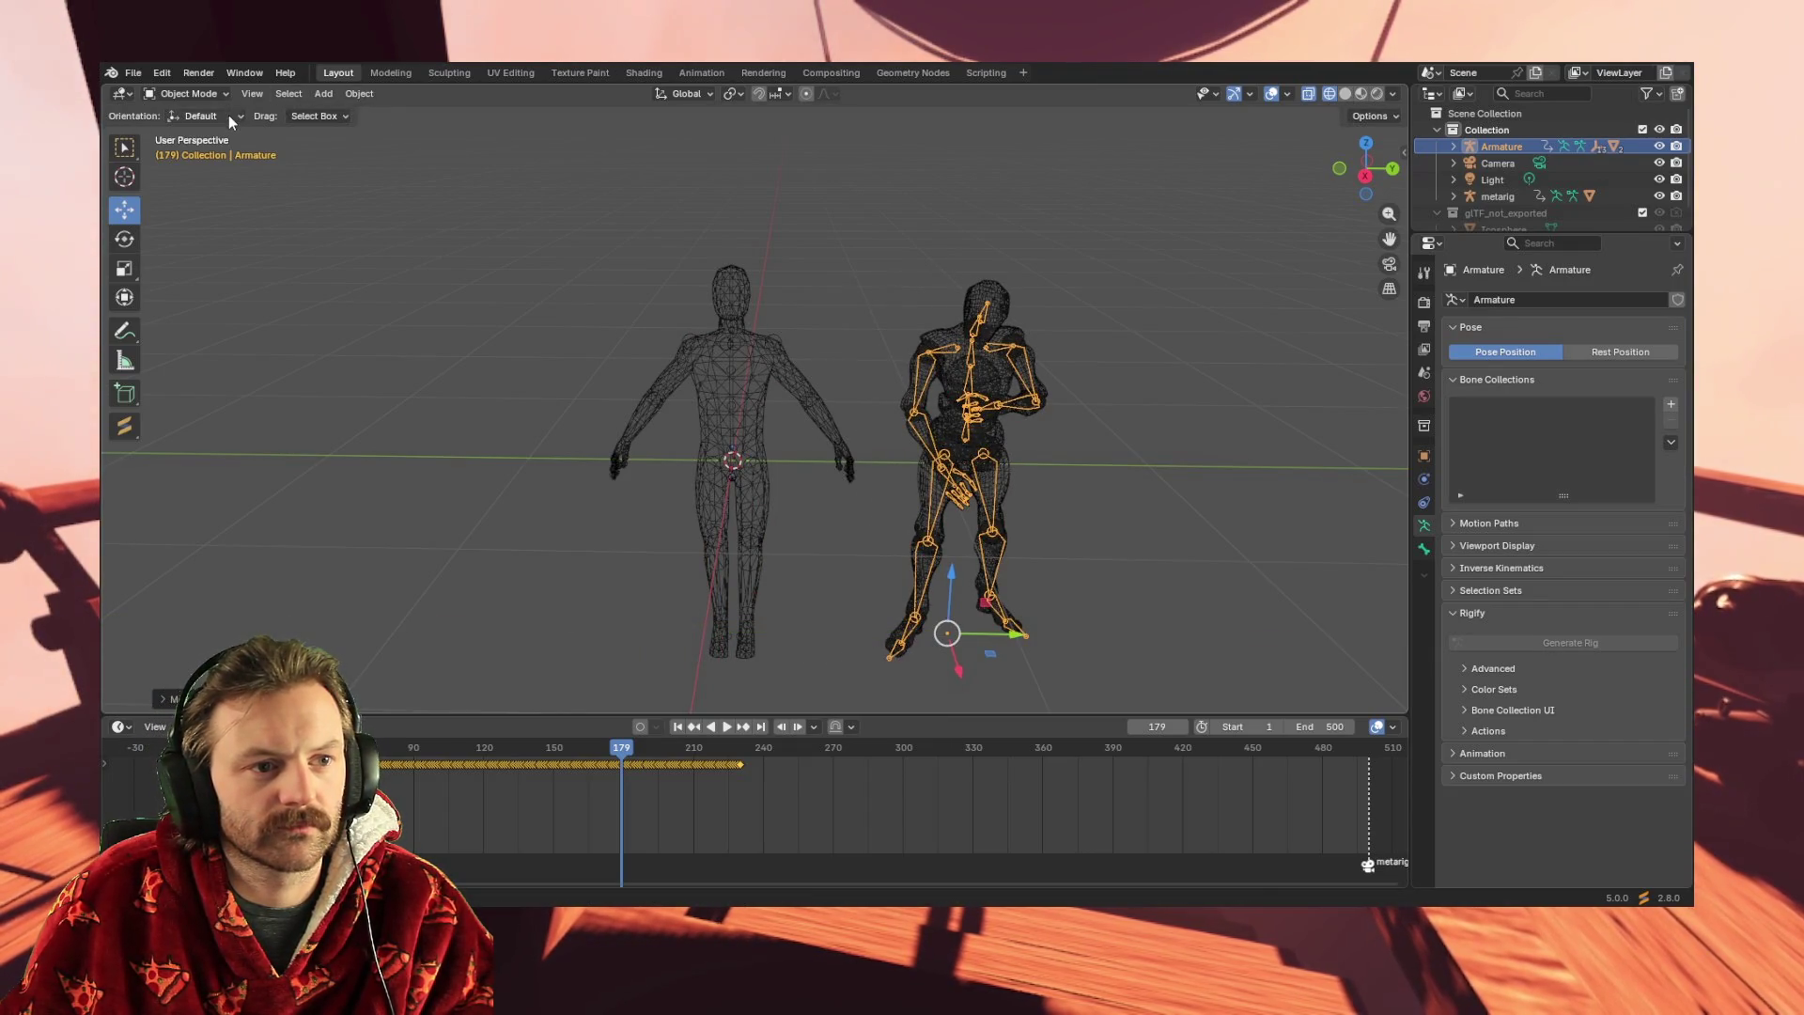
pyautogui.click(213, 94)
pyautogui.click(203, 145)
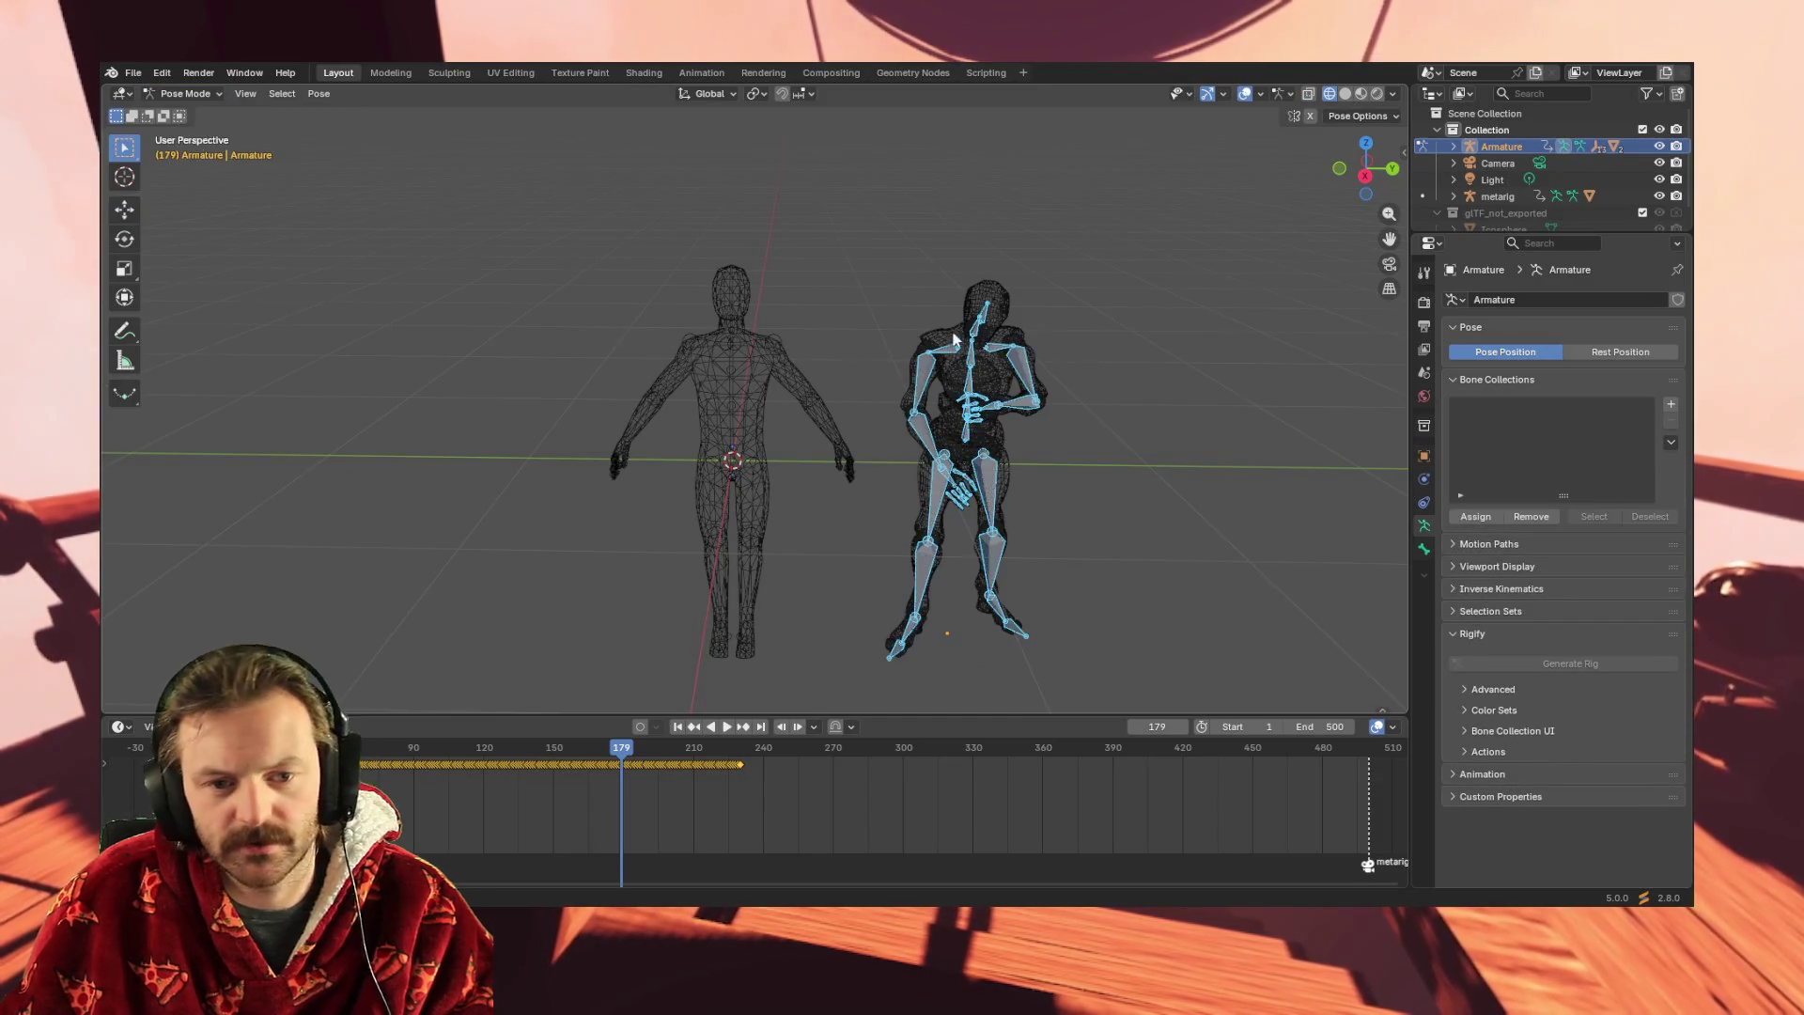
# - Apply Pose > Clear Transform > All to put the Mixamo character back in T-pose
pyautogui.click(315, 93)
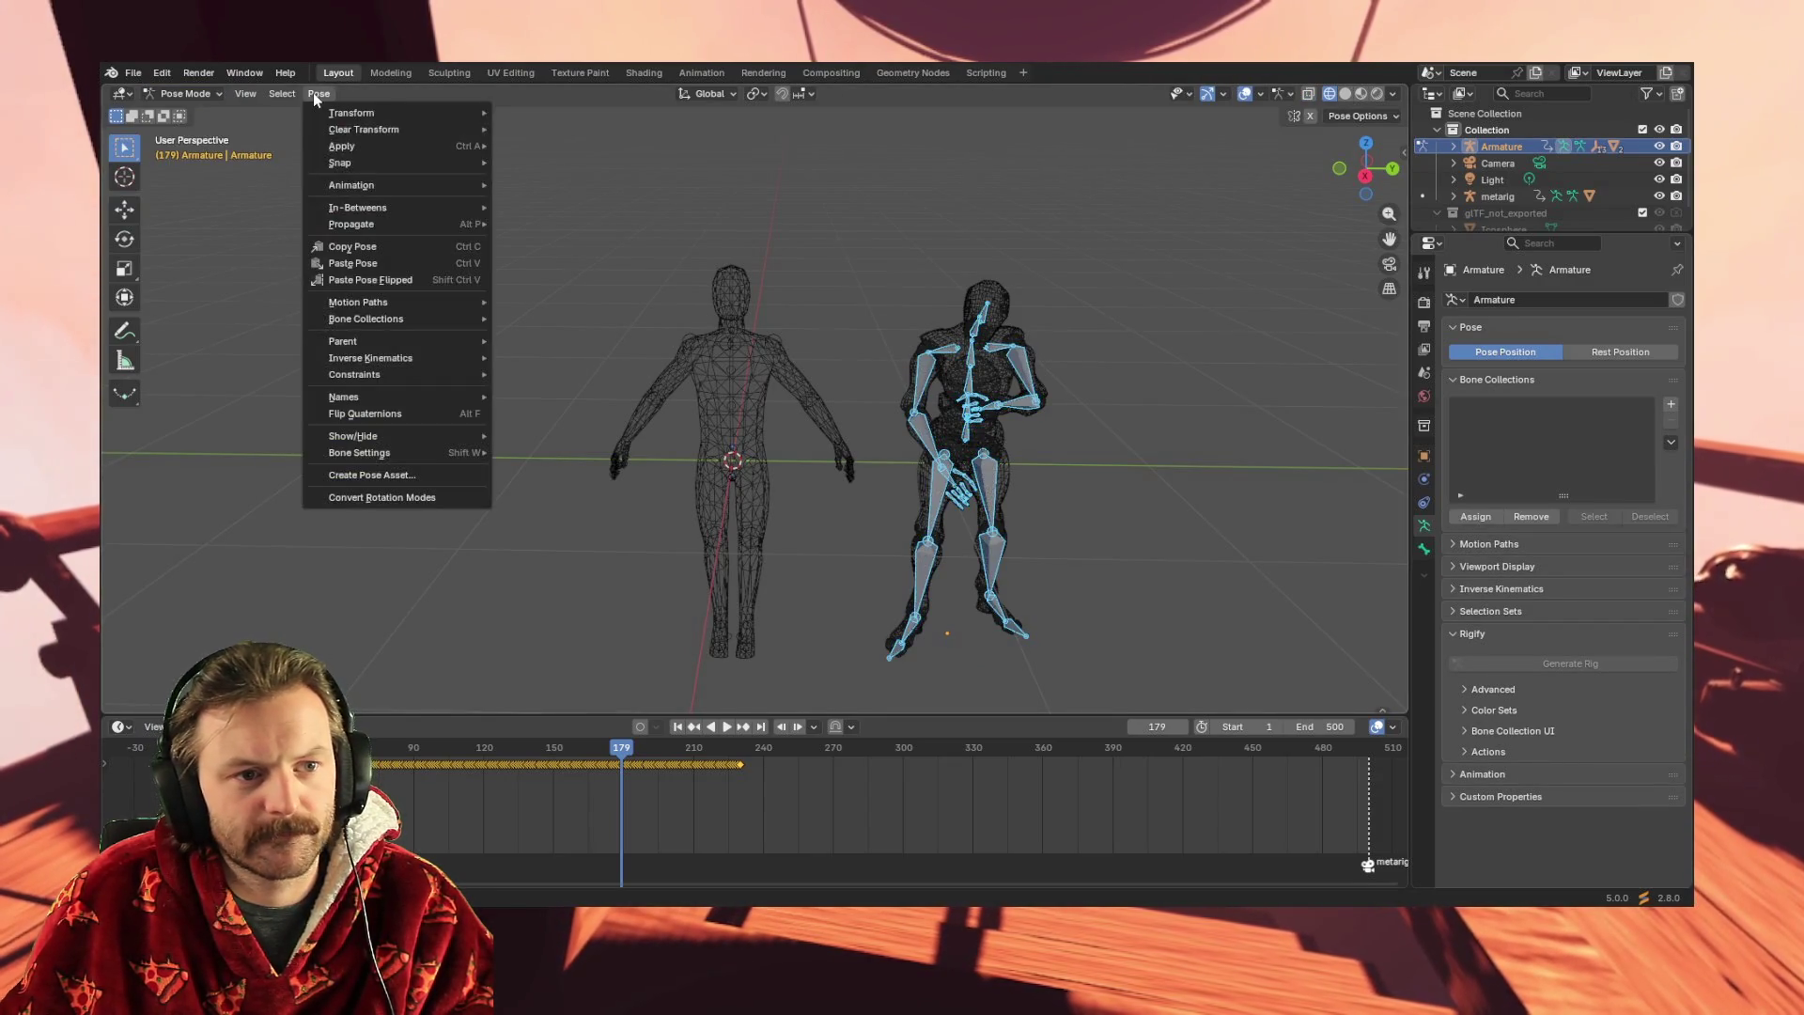
pyautogui.moveTo(414, 110)
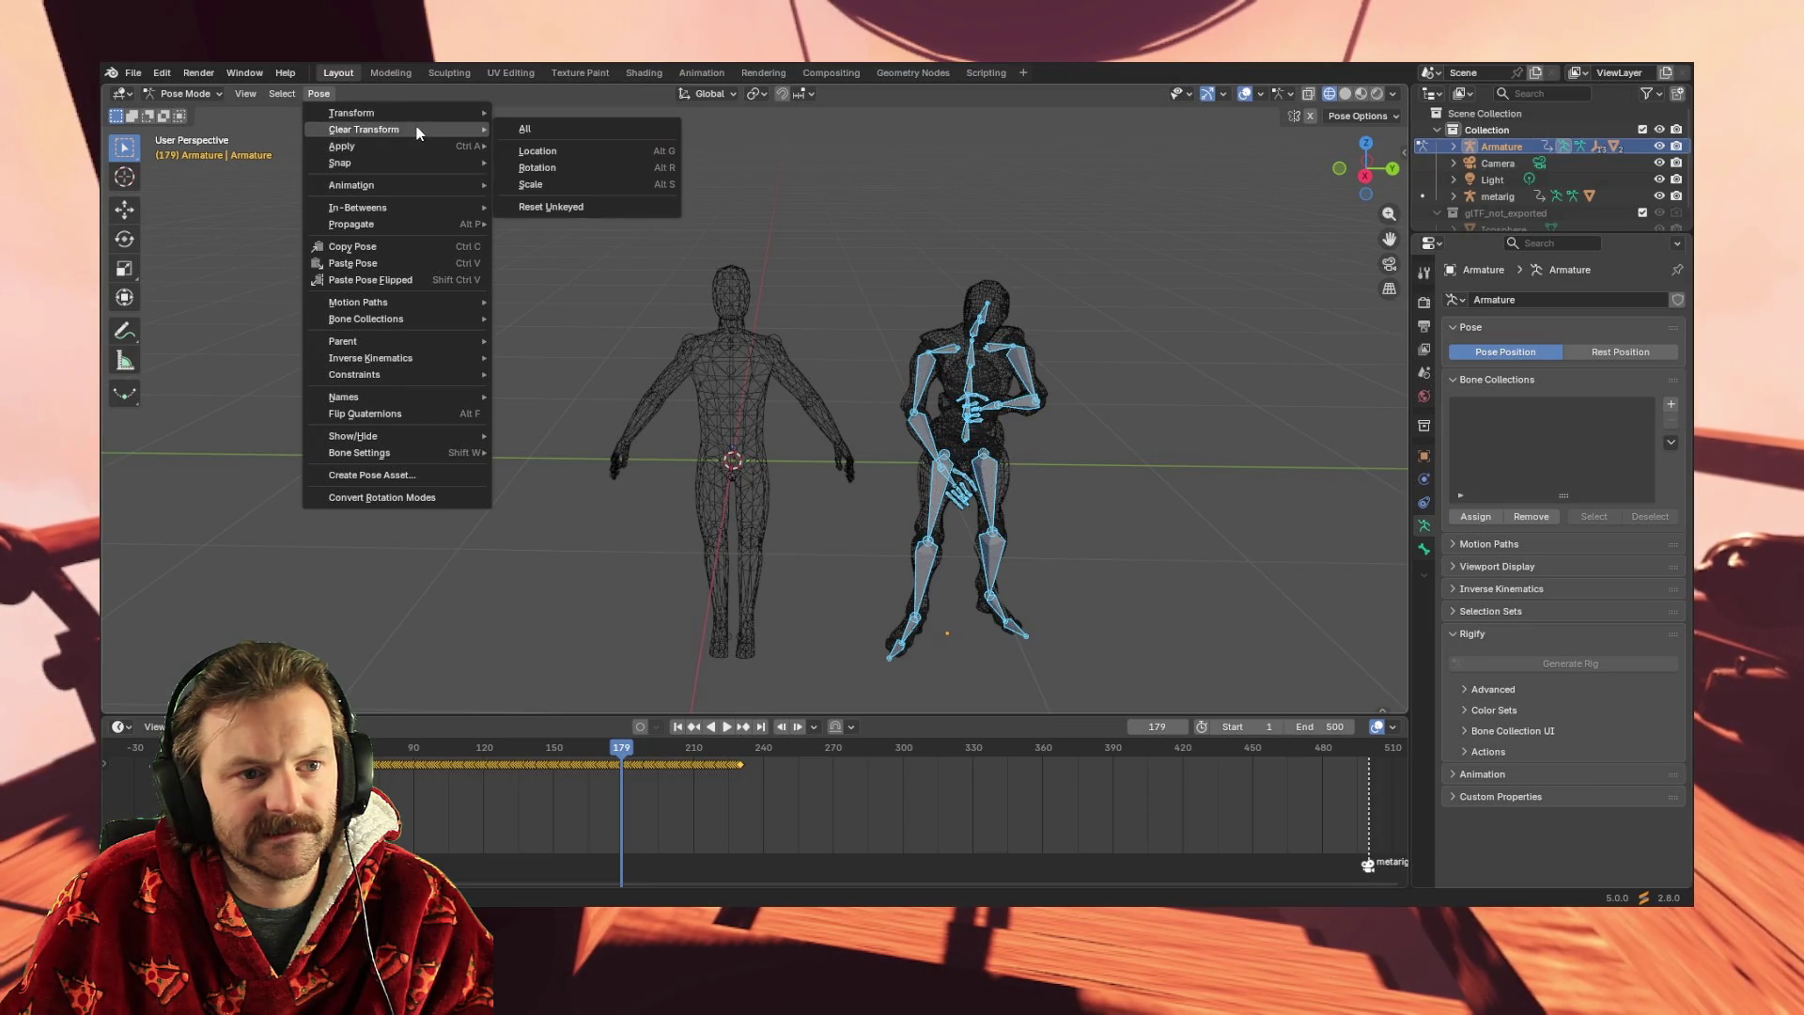
pyautogui.click(550, 135)
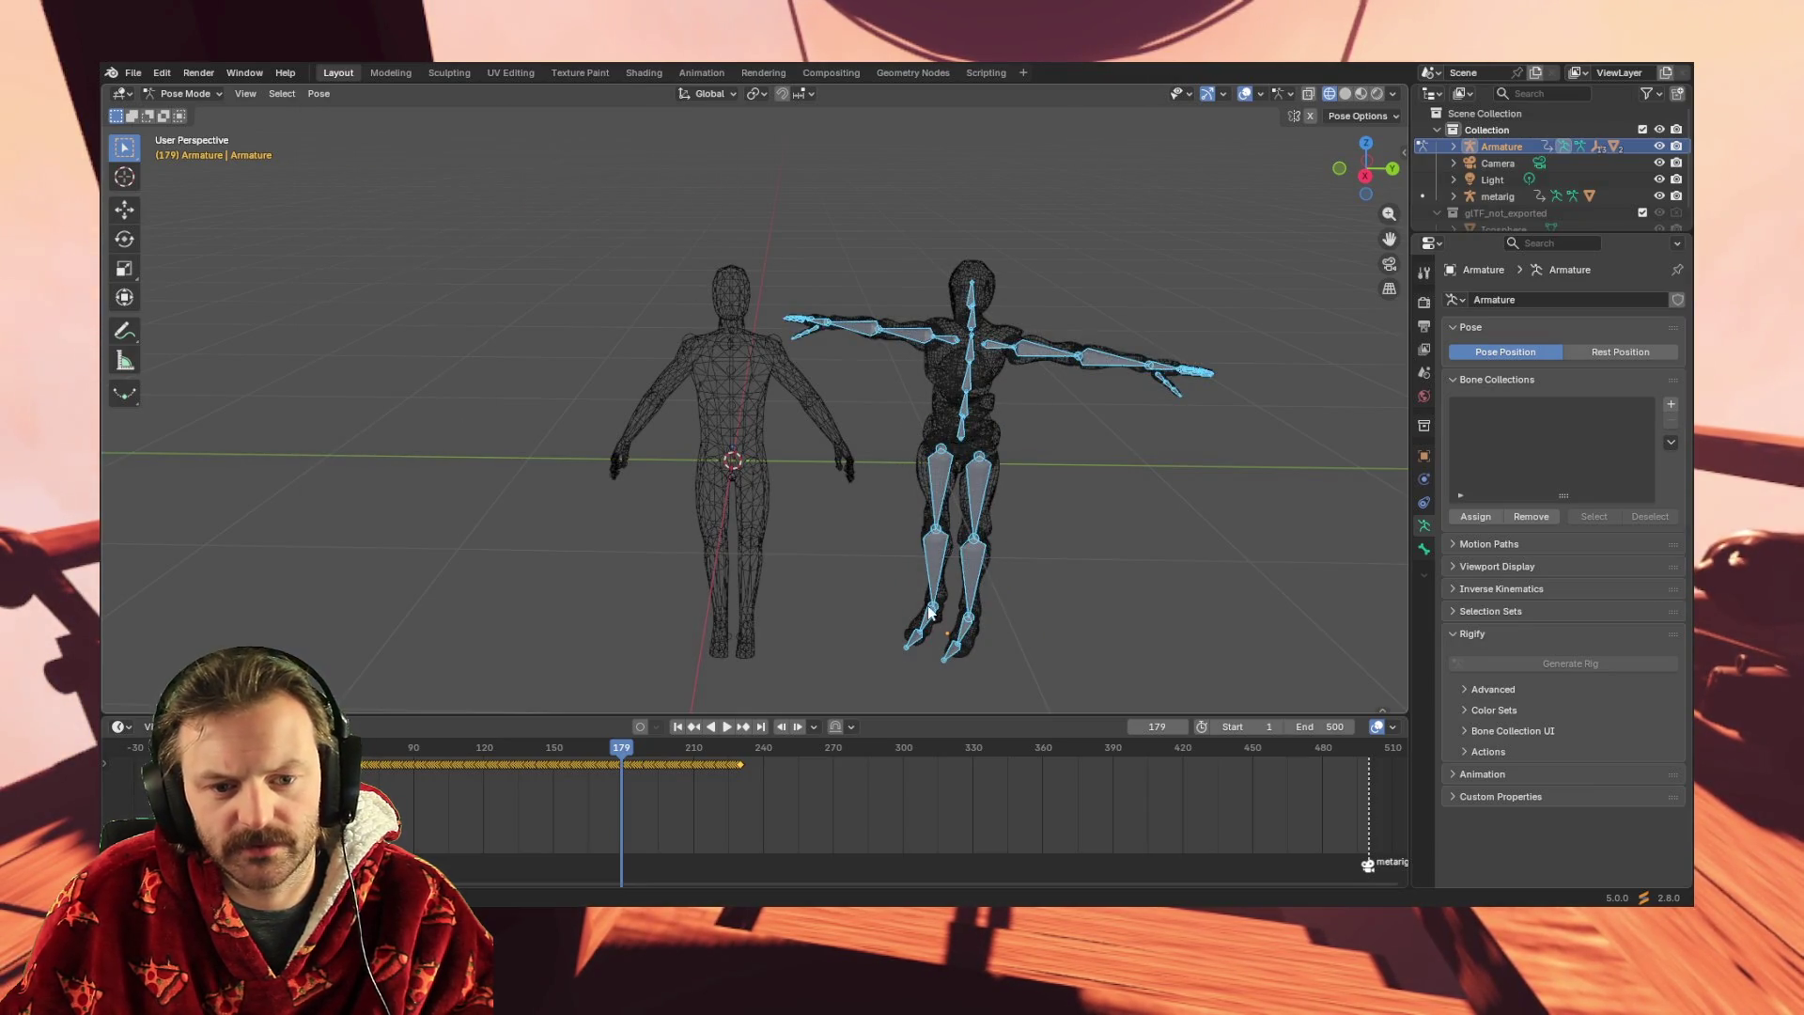
# - Turn the character on its Z axis to match the metarig, checking in Right Orthographic view
pyautogui.click(124, 239)
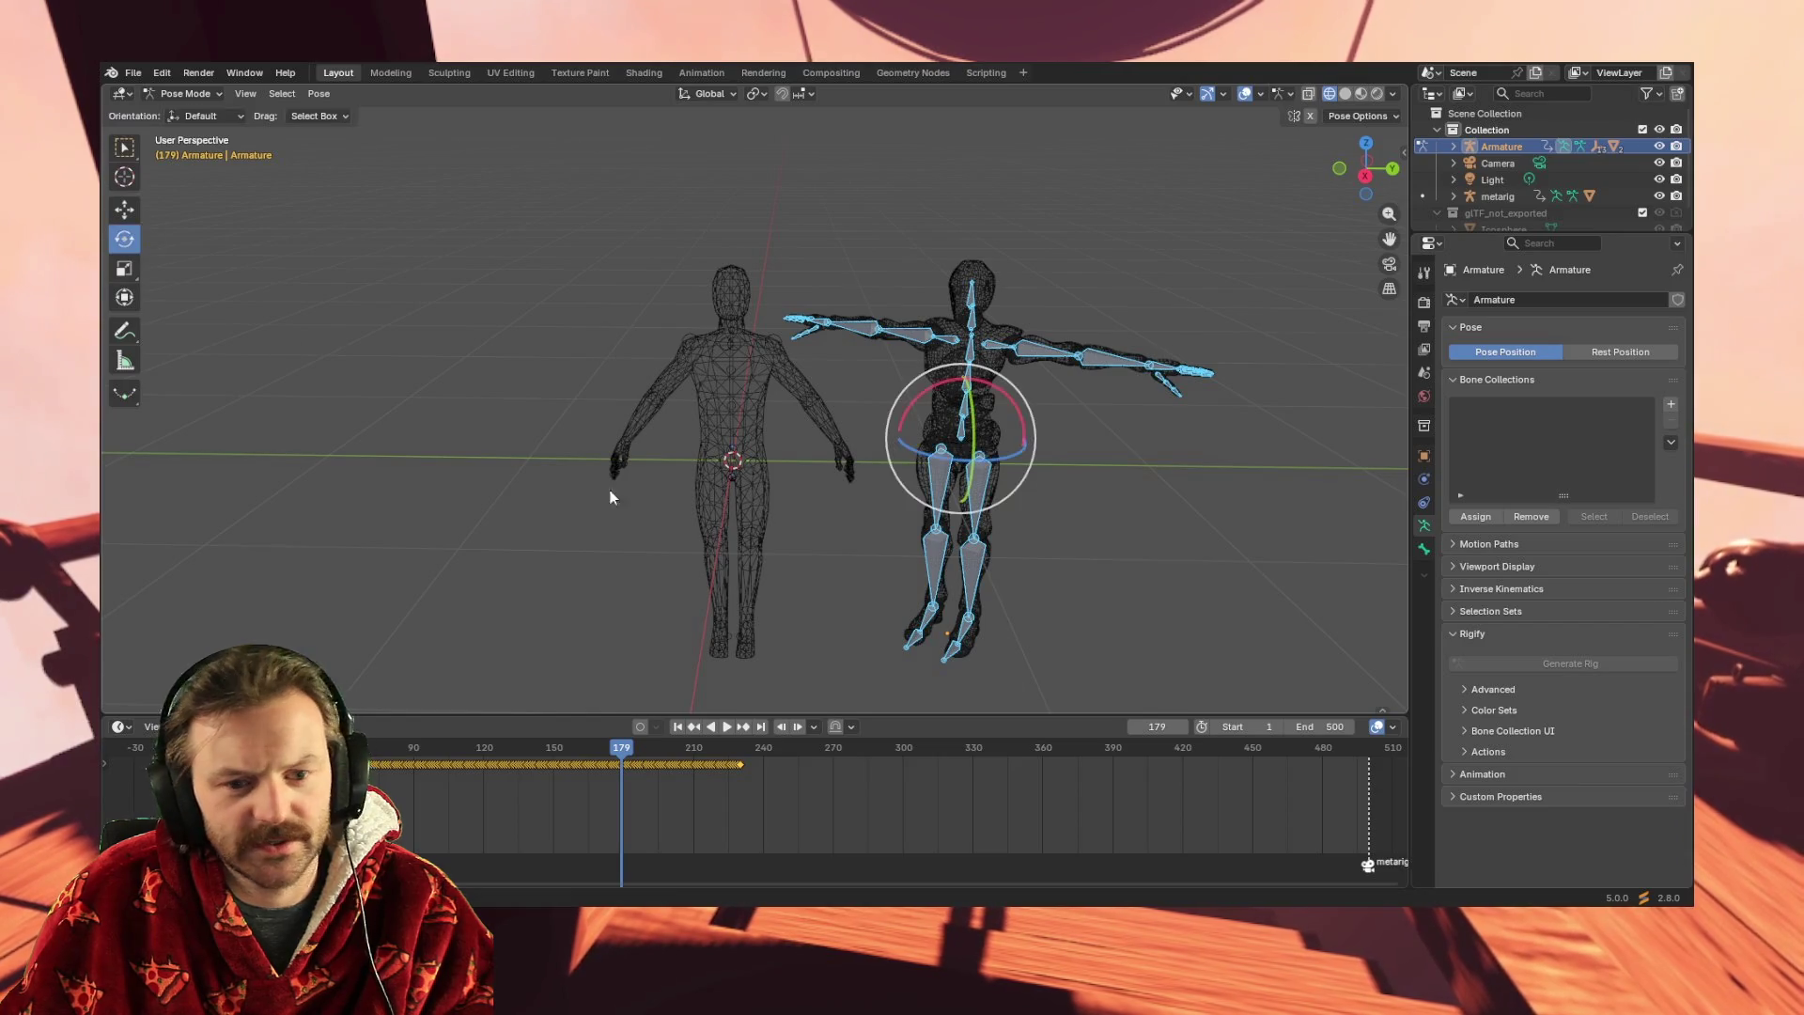
pyautogui.moveTo(958, 464); pyautogui.dragTo(971, 457)
pyautogui.moveTo(1056, 580)
pyautogui.mouseDown(button='middle')
pyautogui.moveTo(1043, 624)
pyautogui.moveTo(1051, 520)
pyautogui.mouseUp(button='middle')
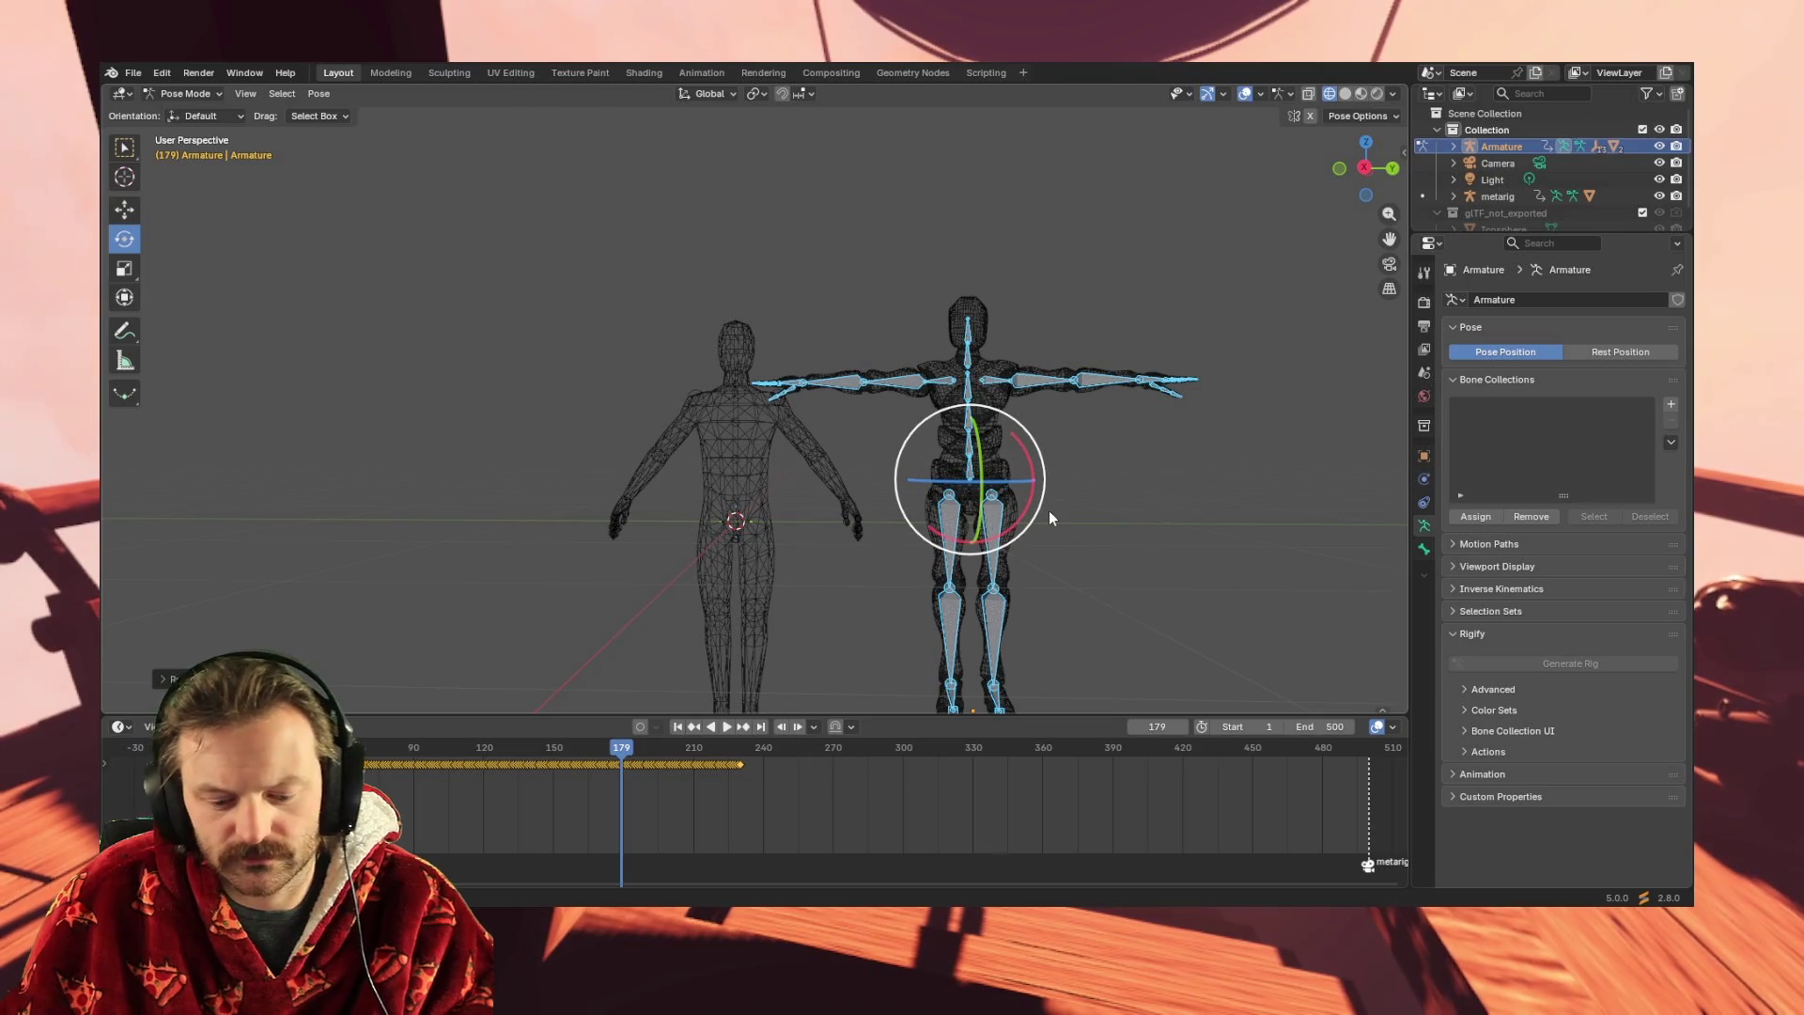
pyautogui.press('KP_3')
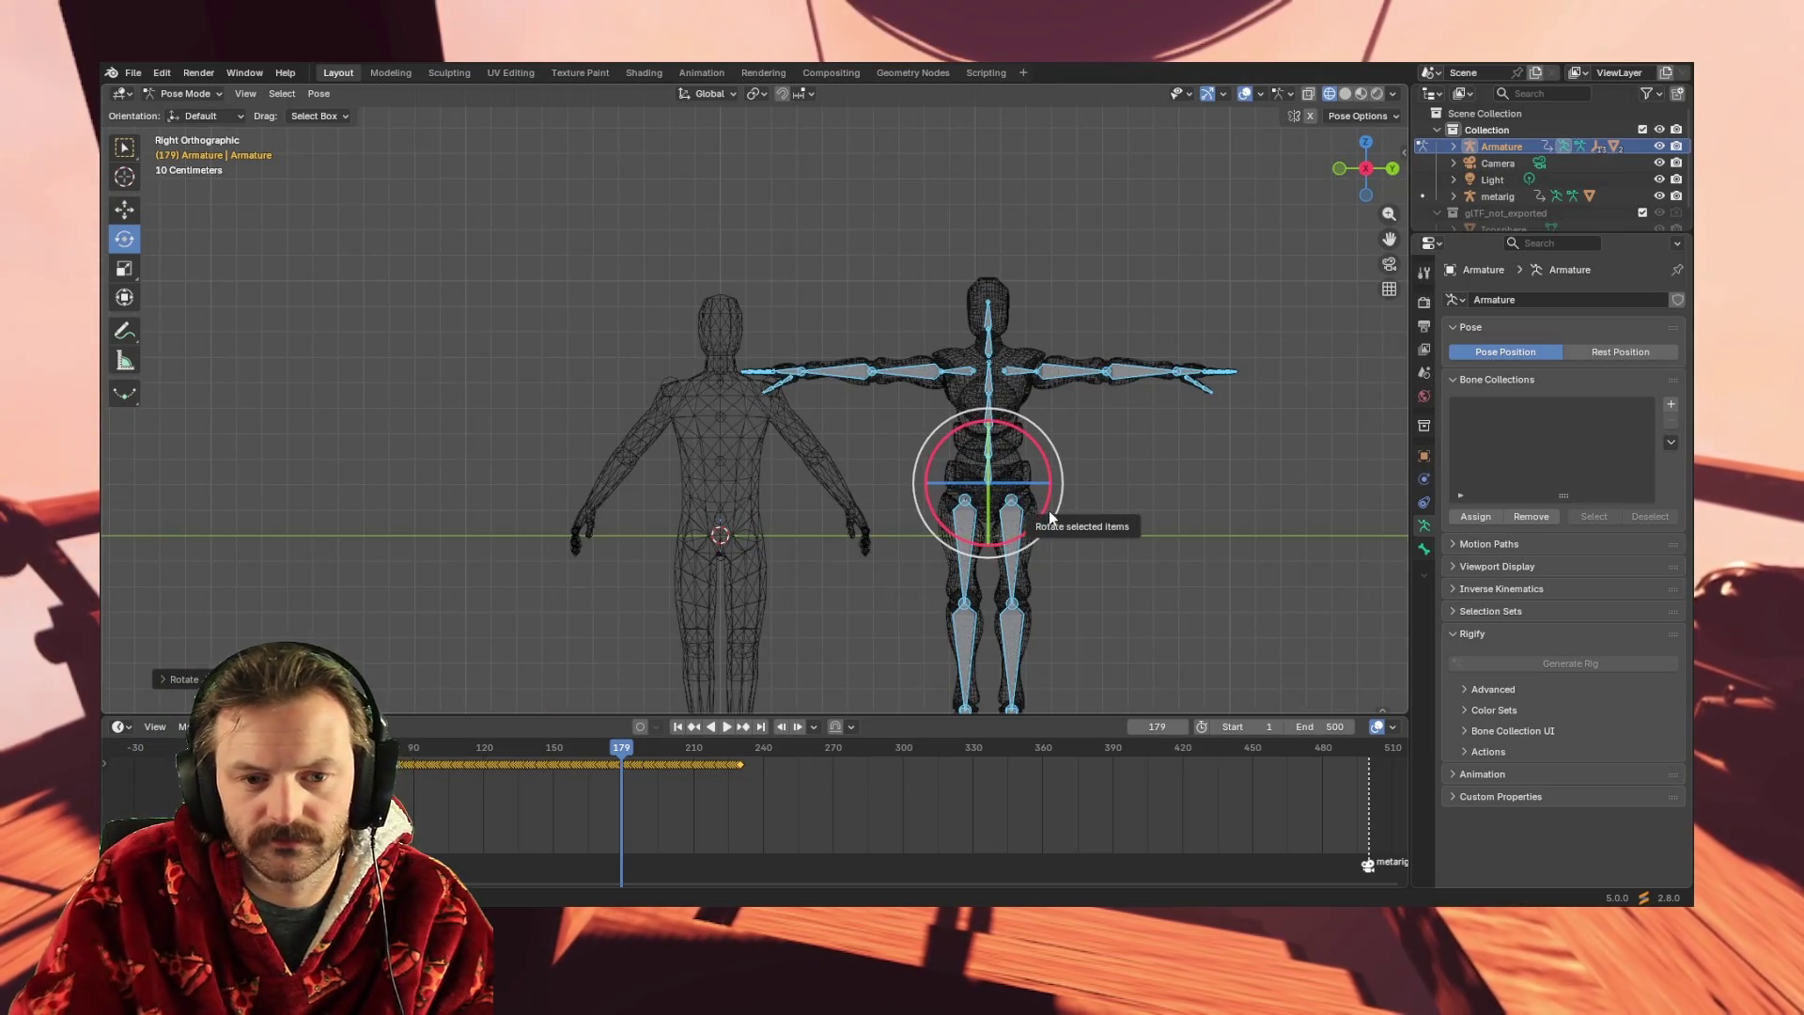